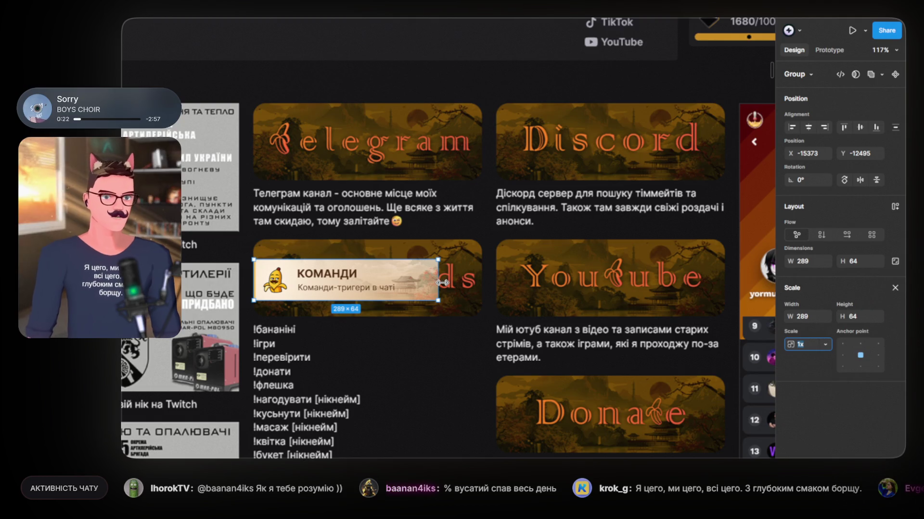
Step: Scale the КОМАНДИ banner group proportionally from 289×64 up to 359×79.5
left_click_drag(439, 282, 482, 288)
left_click_drag(359, 280, 359, 293)
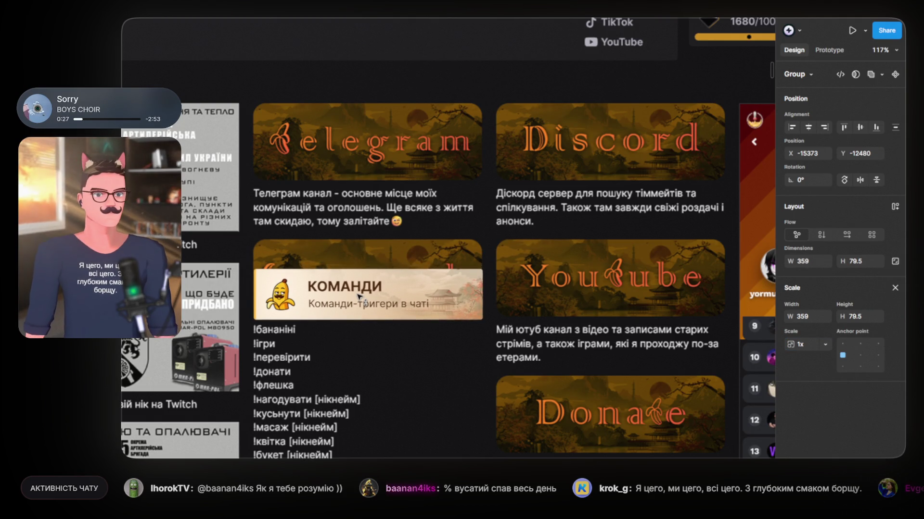
scroll(358, 293, "up", 5)
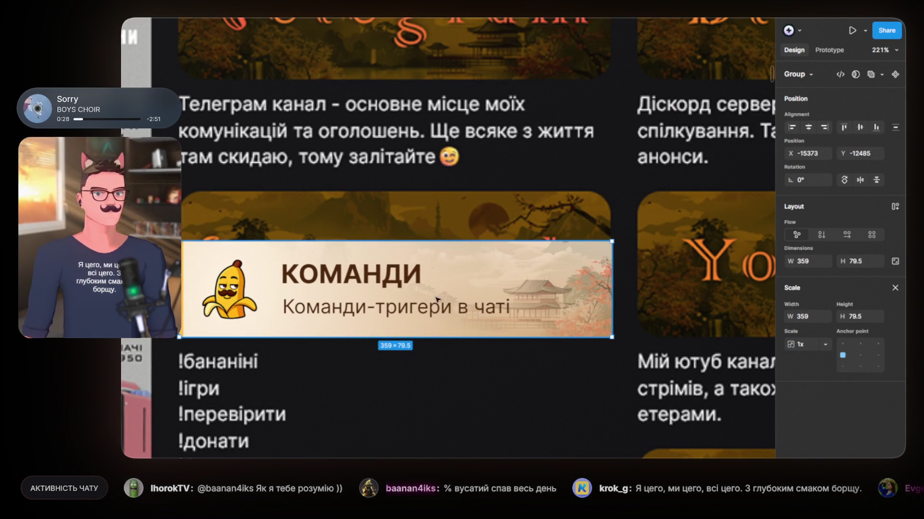
scroll(323, 205, "down", 5)
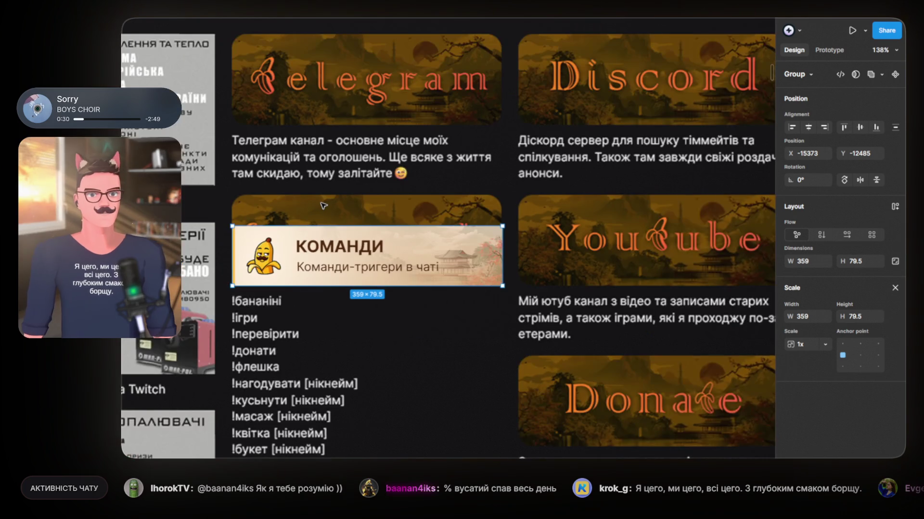
scroll(329, 210, "down", 3)
scroll(329, 210, "up", 1)
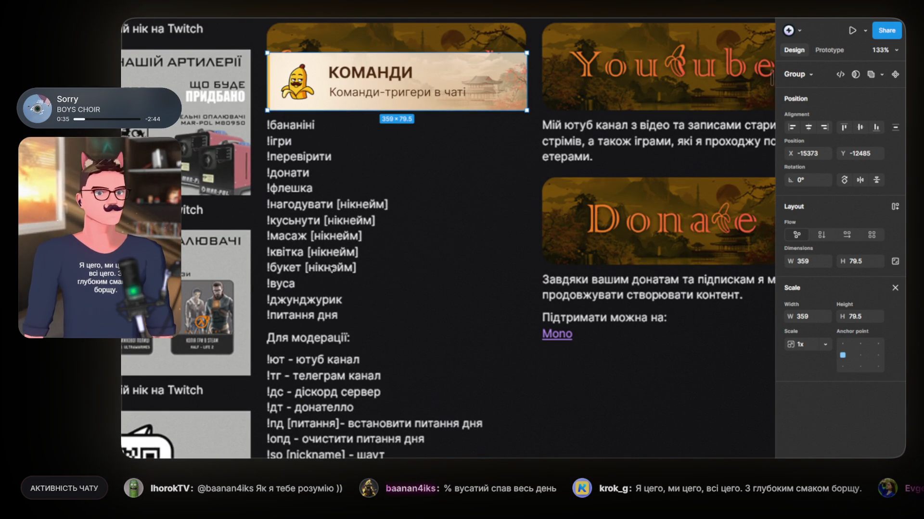
scroll(331, 269, "down", 5)
scroll(222, 185, "down", 5)
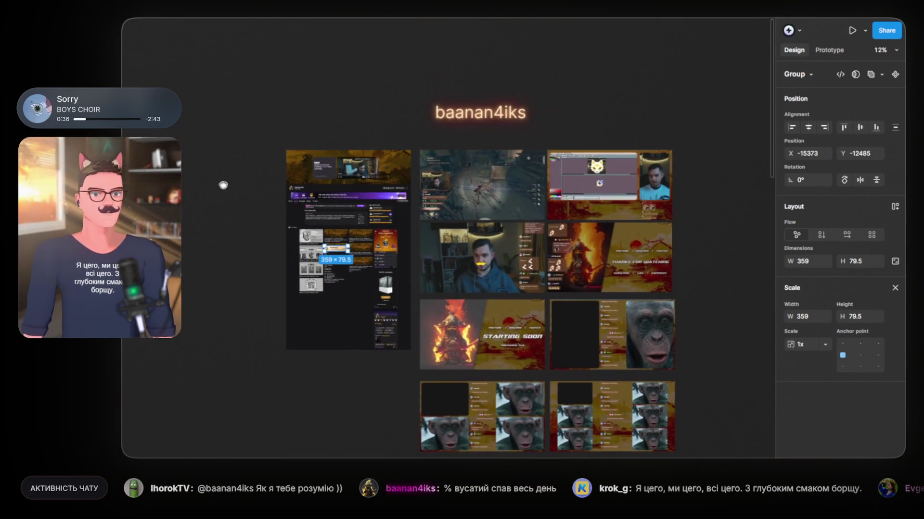
Step: Pan to the SABURO board and scroll through its viewer and moderator commands list
left_click_drag(223, 185, 432, 216)
scroll(433, 289, "up", 6)
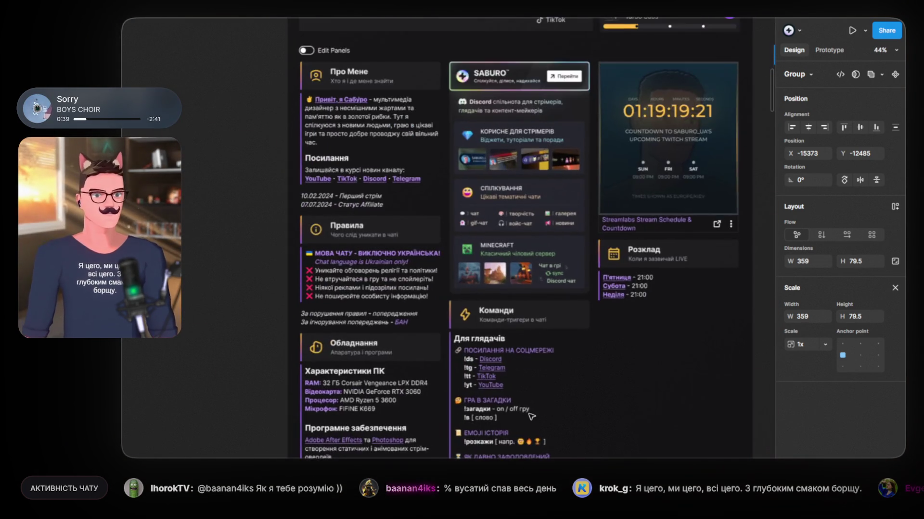
scroll(531, 416, "down", 3)
scroll(428, 284, "up", 5)
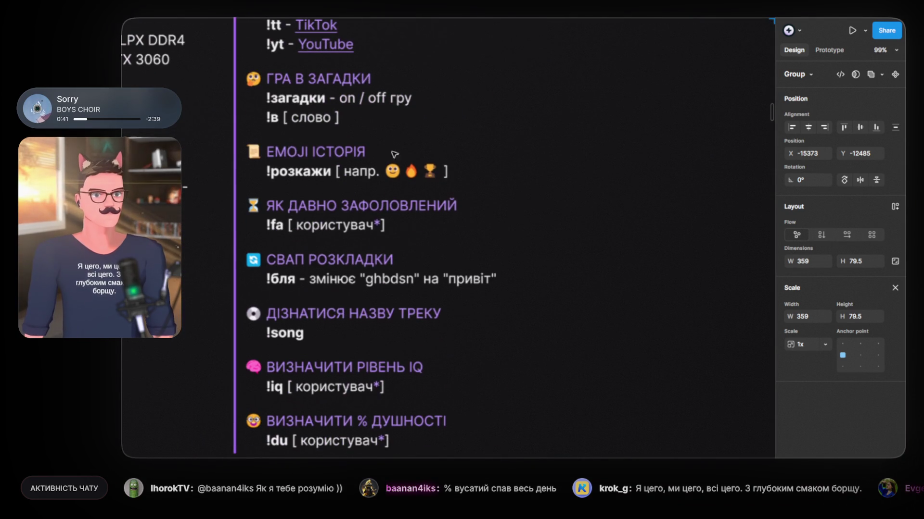
scroll(372, 200, "down", 3)
scroll(282, 168, "up", 3)
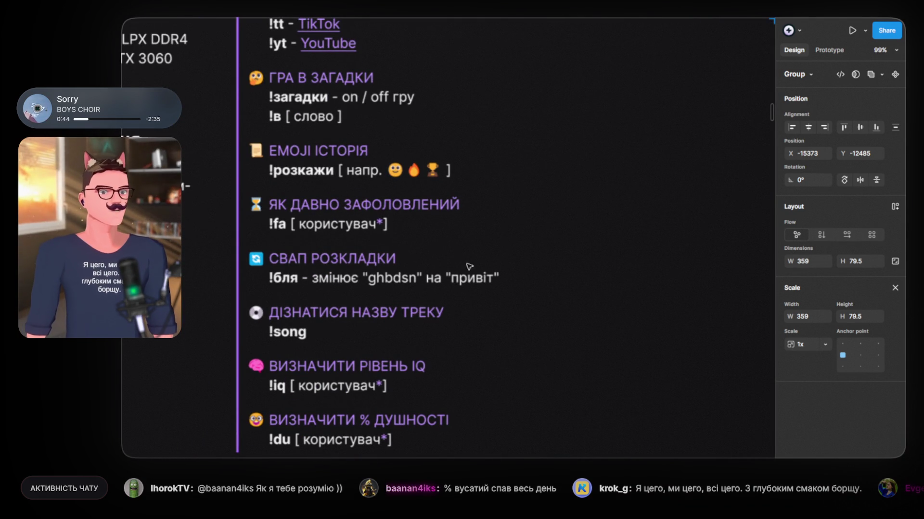
scroll(354, 357, "down", 3)
scroll(264, 301, "up", 6)
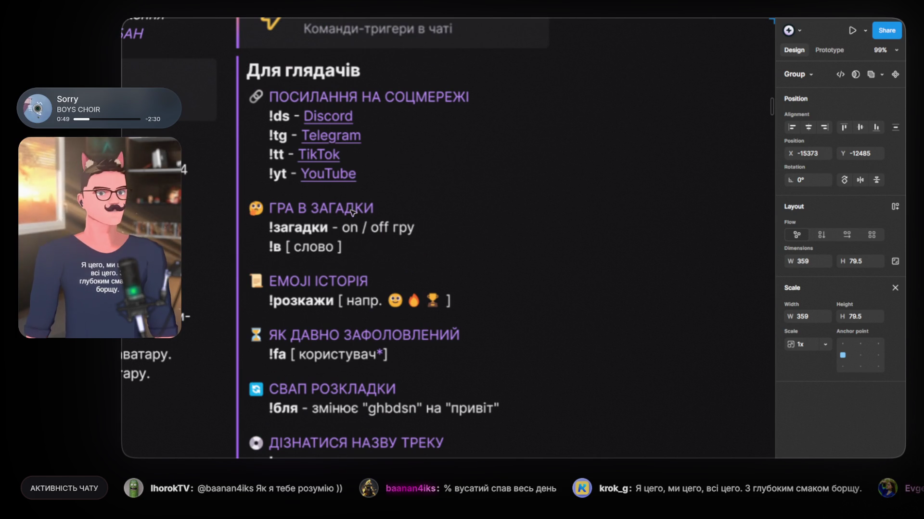
scroll(340, 234, "down", 7)
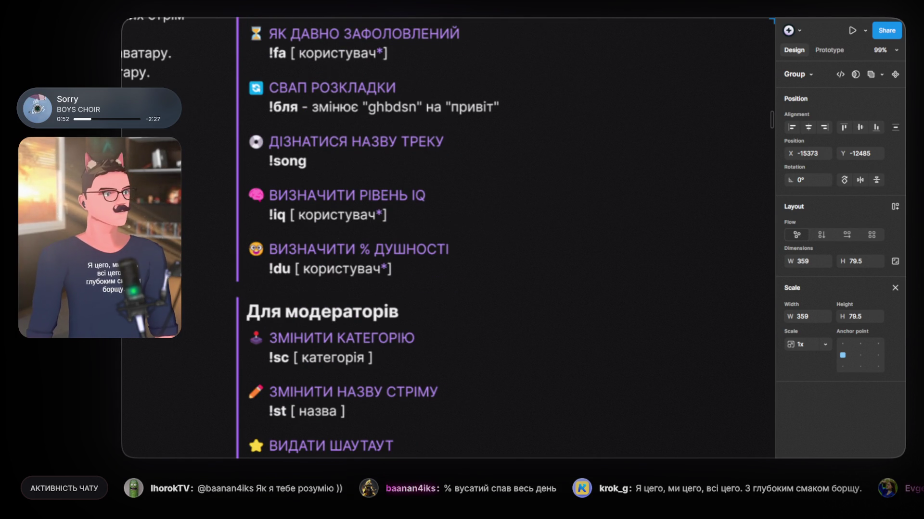
scroll(447, 239, "down", 5)
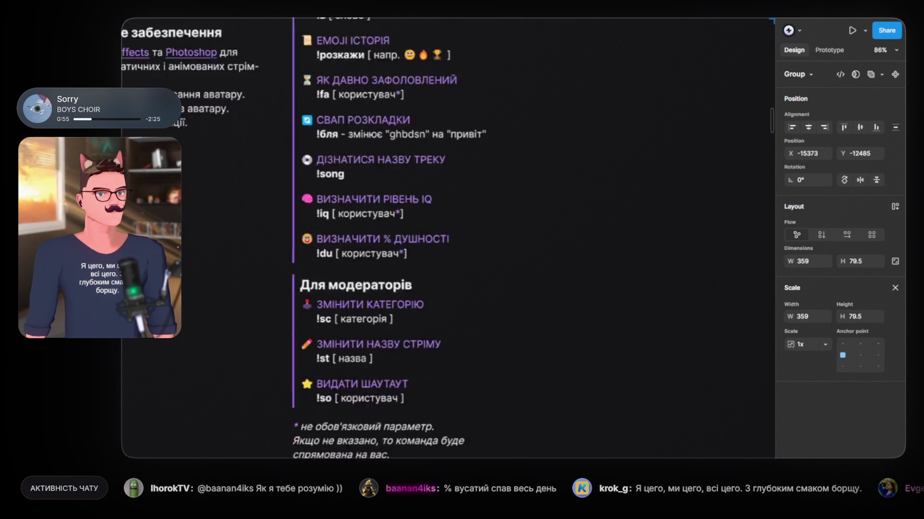
scroll(446, 239, "up", 2)
left_click_drag(446, 228, 463, 301)
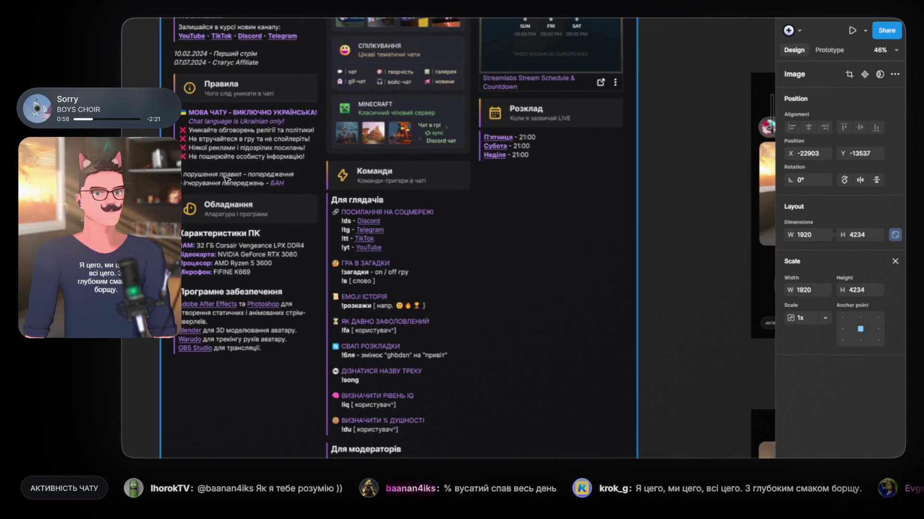
scroll(221, 205, "up", 3)
scroll(336, 311, "up", 4)
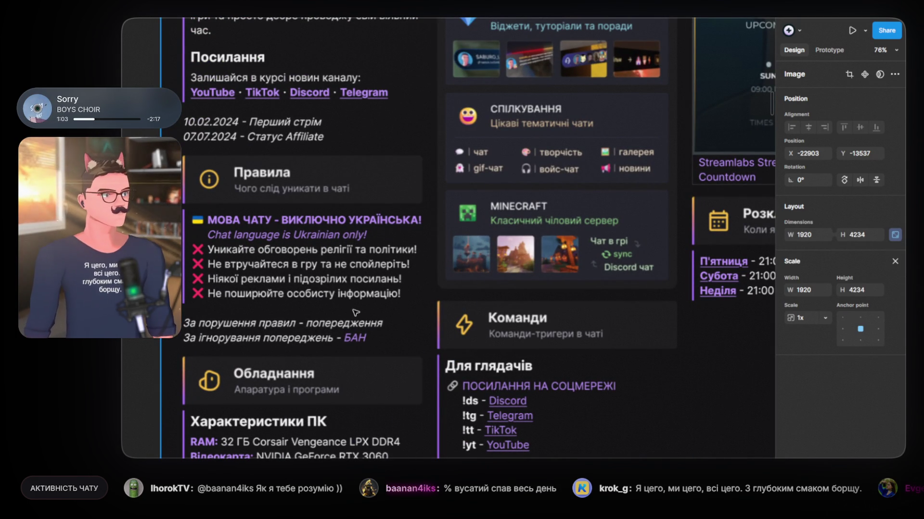
scroll(365, 315, "down", 1)
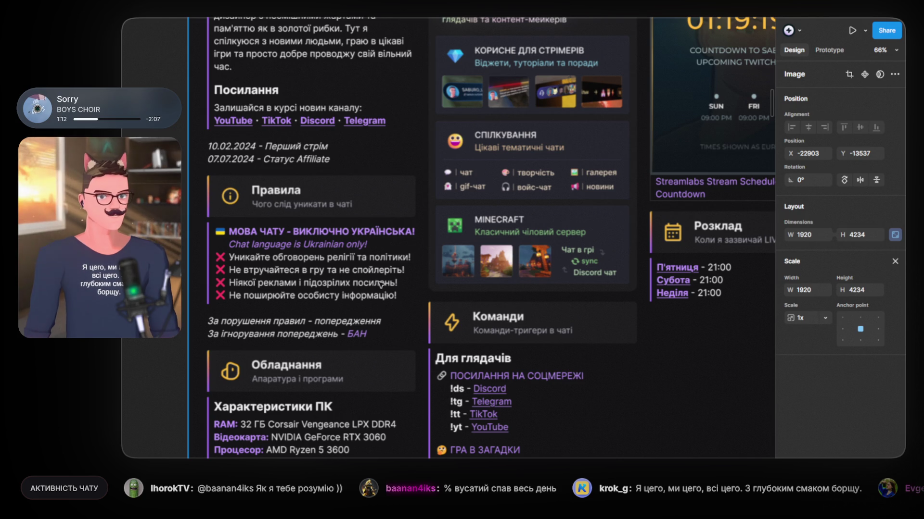
scroll(361, 108, "up", 3)
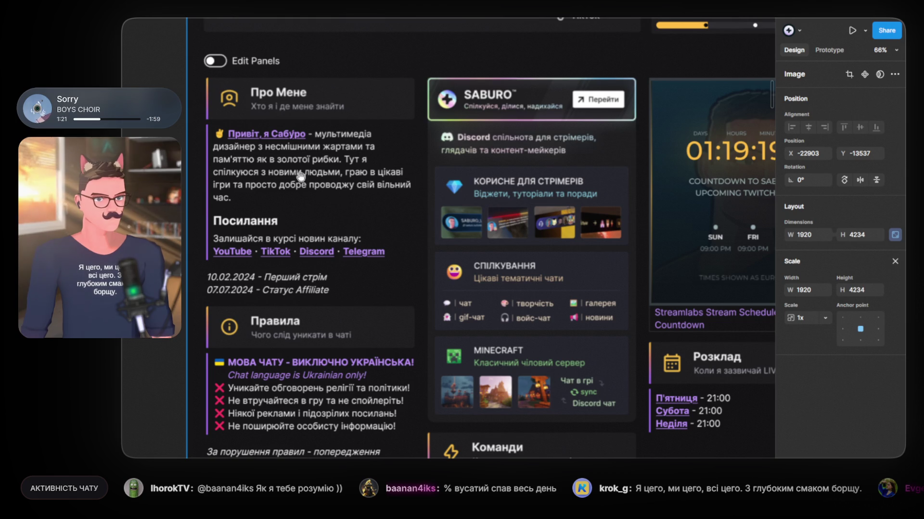
scroll(468, 310, "down", 6)
scroll(468, 208, "down", 1)
scroll(467, 208, "left", 2)
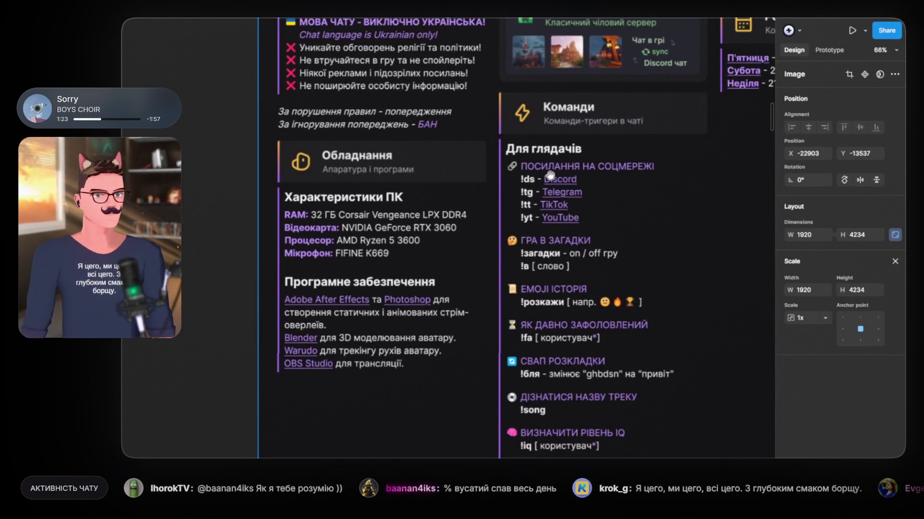
scroll(357, 315, "up", 8)
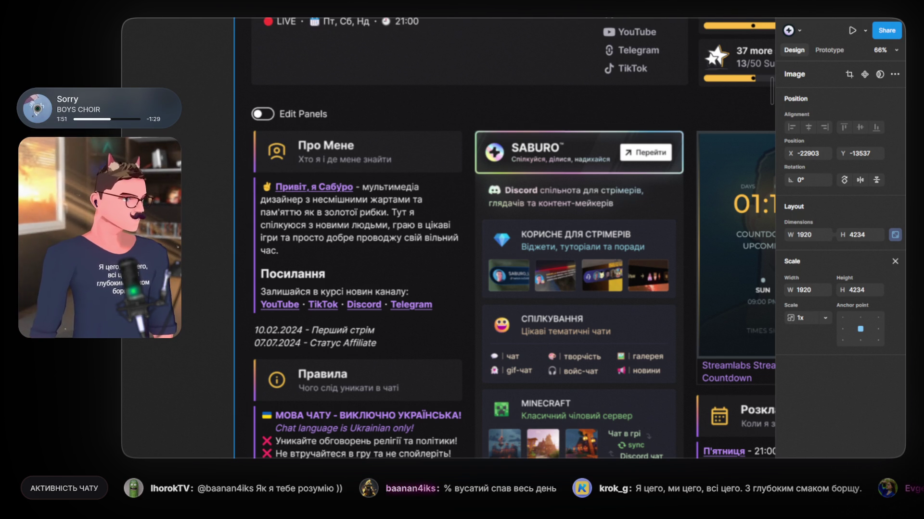
key("Escape")
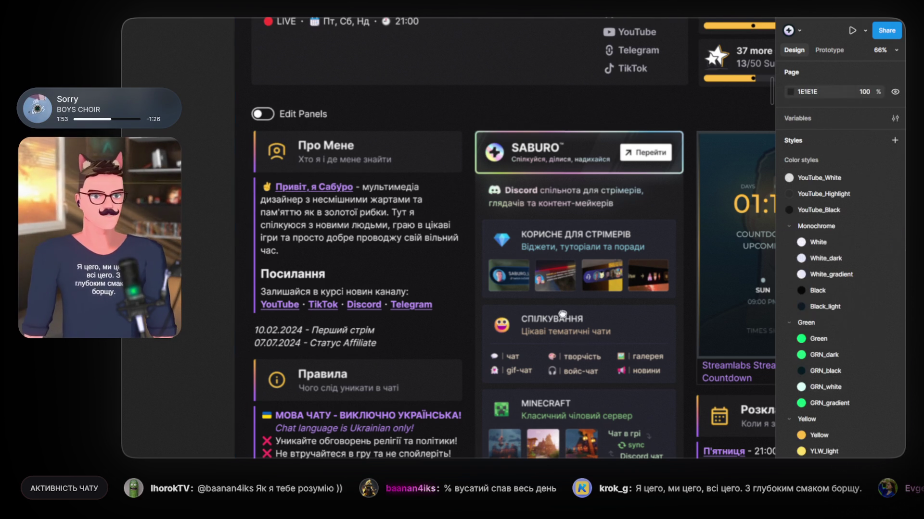
scroll(613, 216, "down", 6)
scroll(614, 215, "down", 3)
scroll(378, 223, "left", 5)
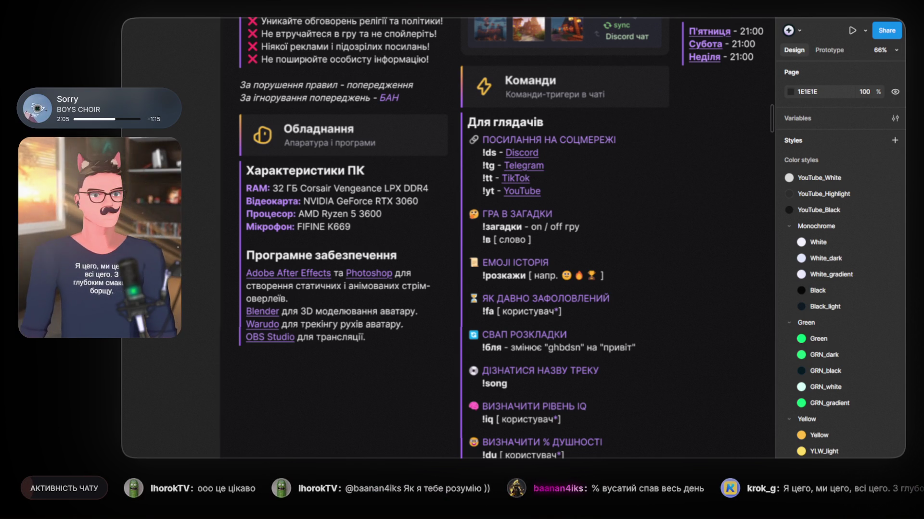
scroll(191, 174, "down", 3)
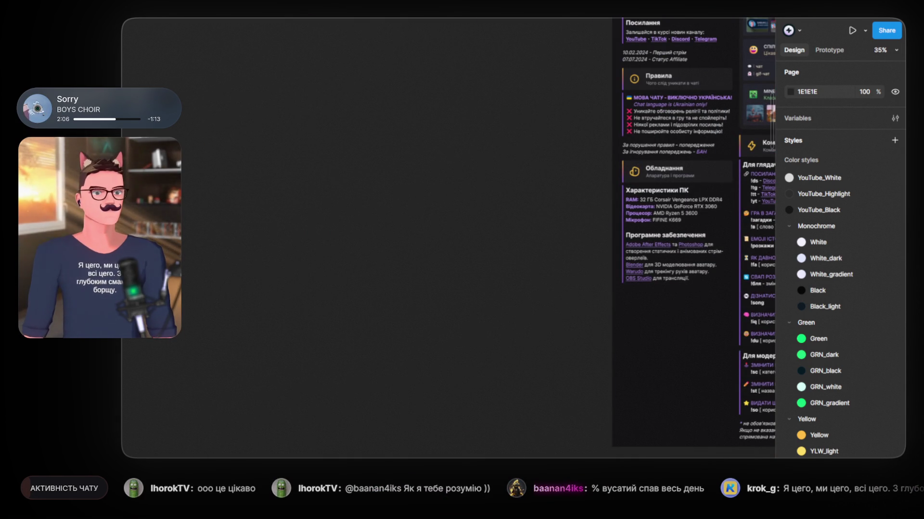
Step: Paste the markdown PC specs and software list into a new text layer
left_click(439, 224)
key("ctrl+v")
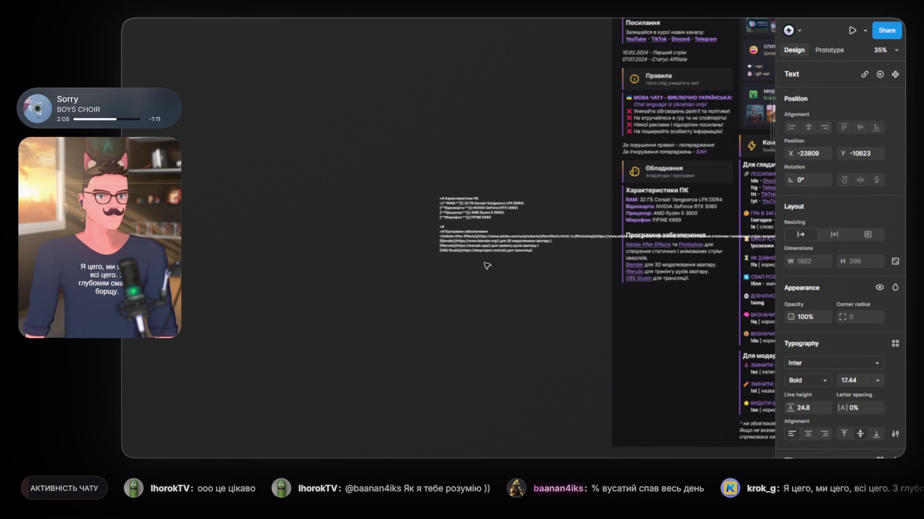
scroll(513, 189, "up", 5)
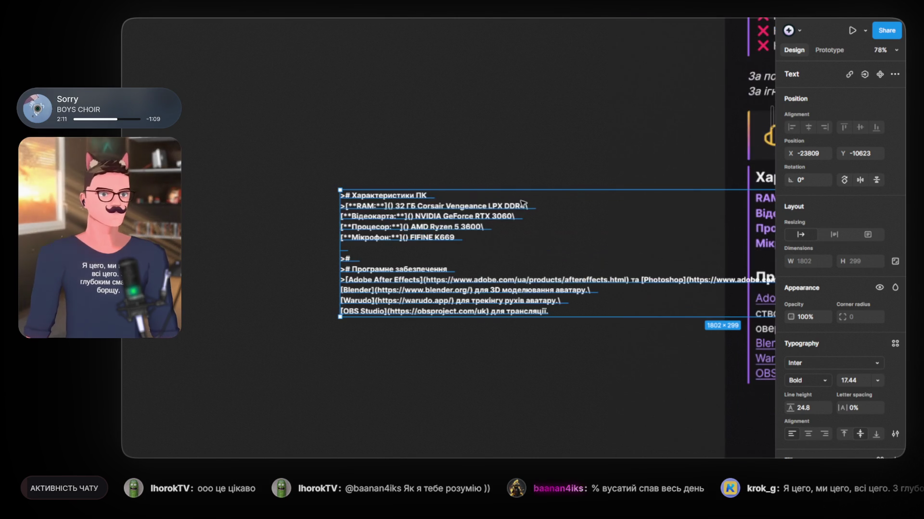
left_click_drag(585, 142, 452, 145)
Step: Place the markdown text block beside the Обладнання panel and narrow it to 945×323
mouse_move(432, 222)
left_mouse_down()
mouse_move(224, 239)
mouse_move(220, 231)
left_mouse_up()
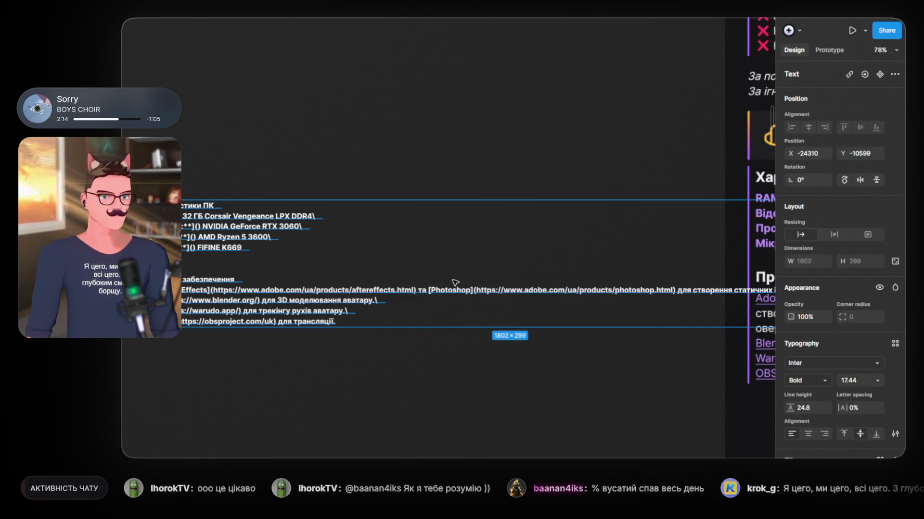
mouse_move(385, 280)
left_mouse_down()
mouse_move(202, 288)
mouse_move(223, 299)
left_mouse_up()
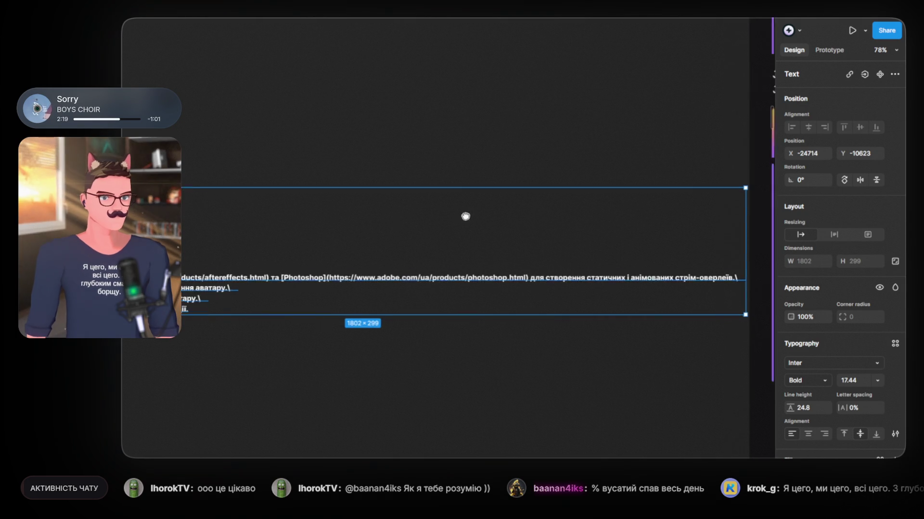
mouse_move(466, 215)
left_mouse_down()
mouse_move(642, 209)
mouse_move(462, 195)
left_mouse_up()
scroll(447, 240, "down", 5)
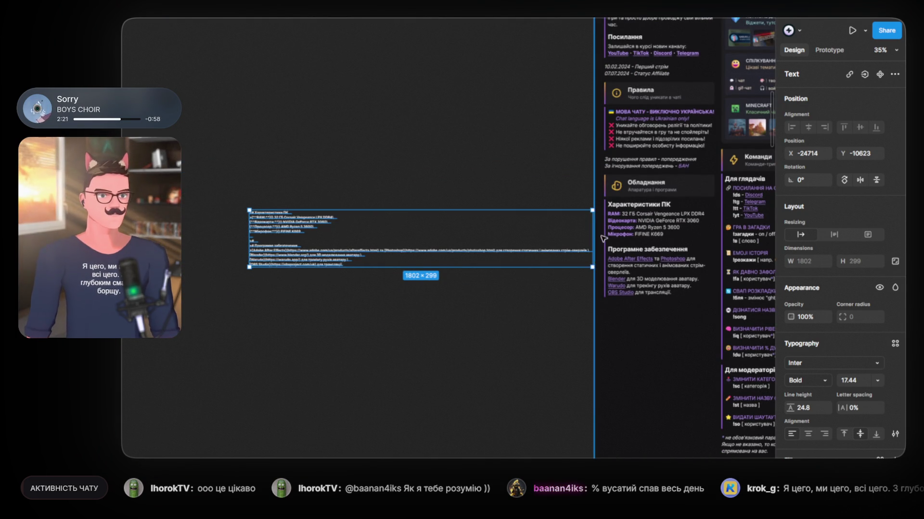
mouse_move(595, 236)
left_mouse_down()
mouse_move(414, 236)
mouse_move(609, 236)
mouse_move(429, 235)
left_mouse_up()
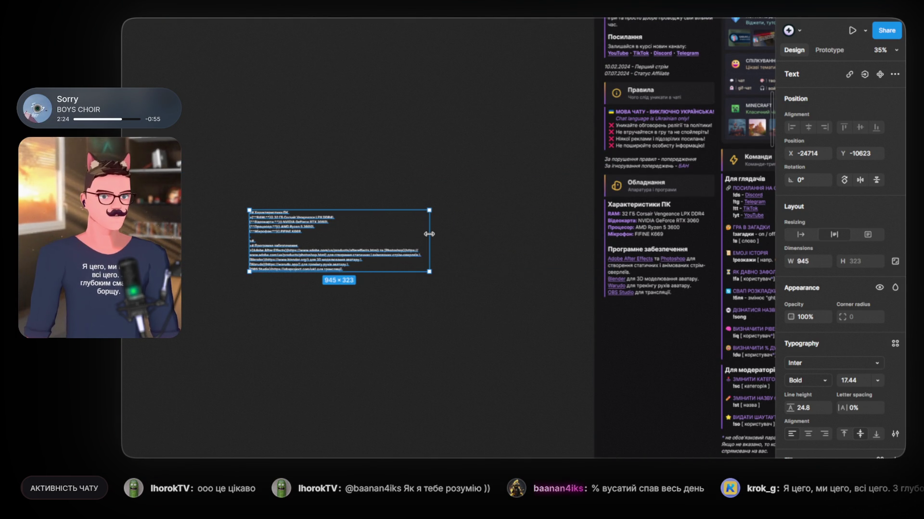
left_click(397, 168)
mouse_move(299, 242)
left_mouse_down()
mouse_move(444, 283)
mouse_move(523, 317)
mouse_move(494, 231)
mouse_move(269, 215)
left_mouse_up()
scroll(494, 231, "up", 6)
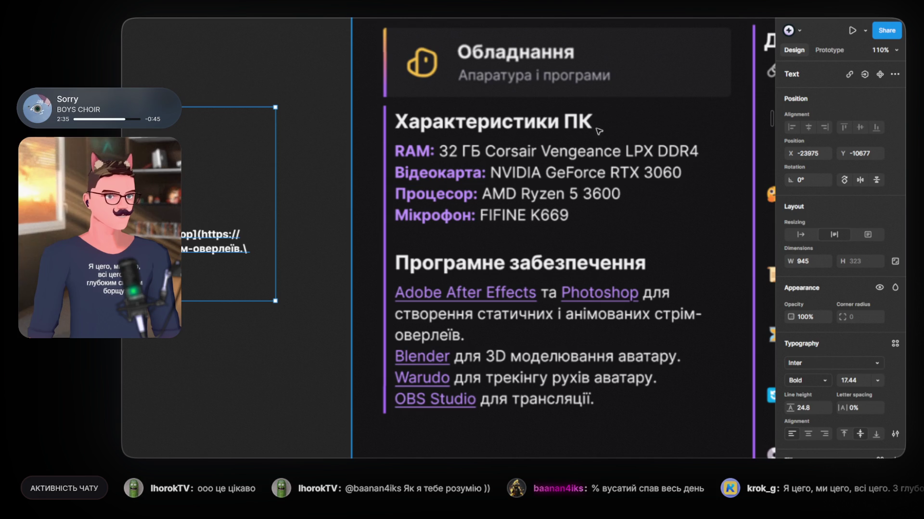
Step: Switch the markdown spec text from Bold to Regular weight
left_click(282, 181)
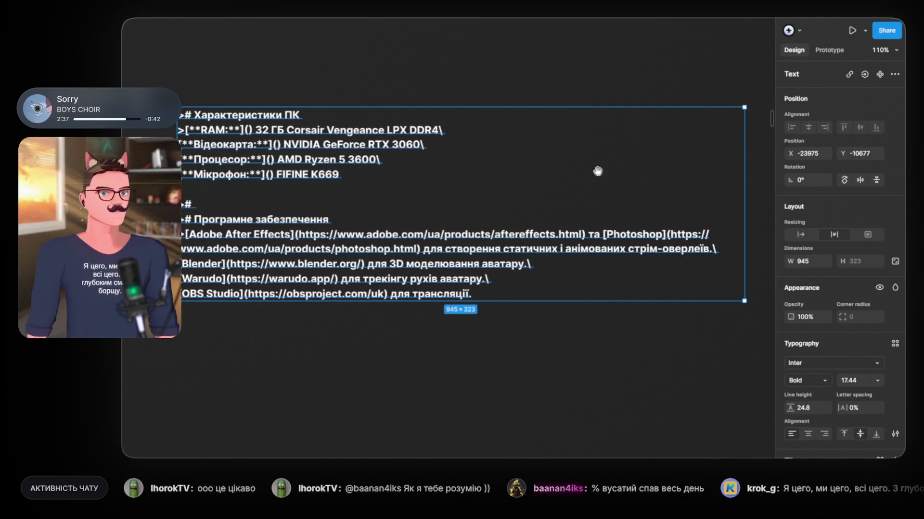
double_click(265, 121)
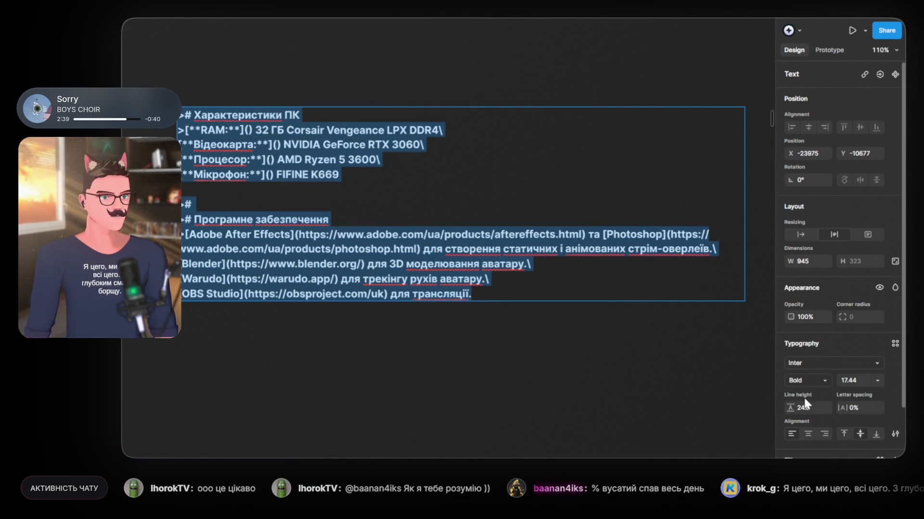
left_click(823, 382)
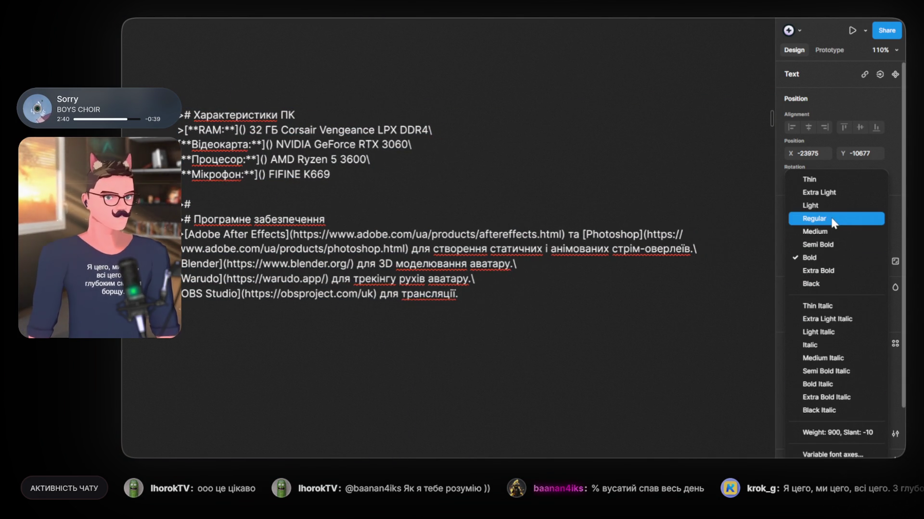
left_click(817, 217)
Step: Join the first spec lines through Процесор and narrow the block to 433 wide
left_click(302, 118)
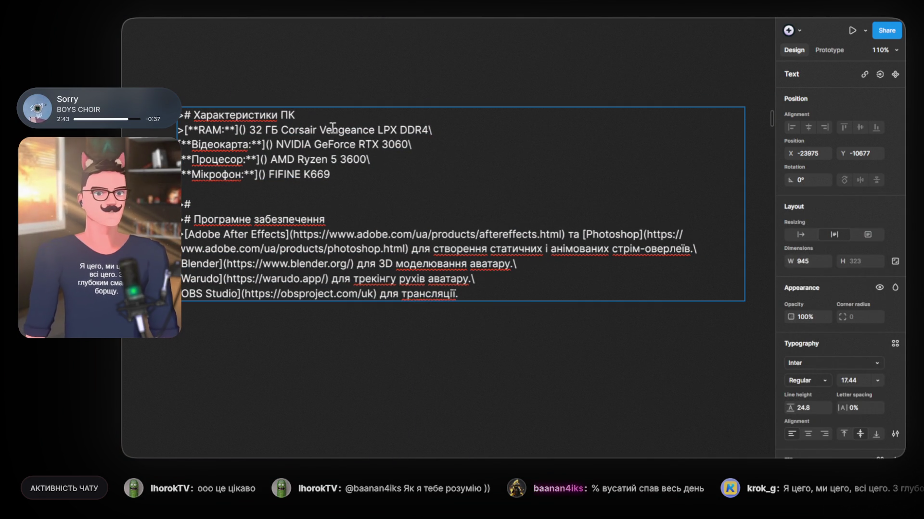
key("Delete")
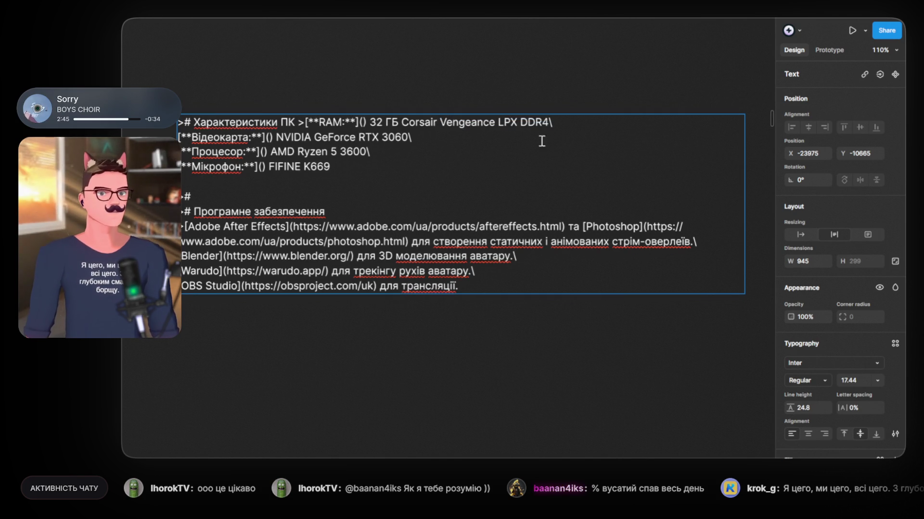
left_click(558, 121)
key("Delete")
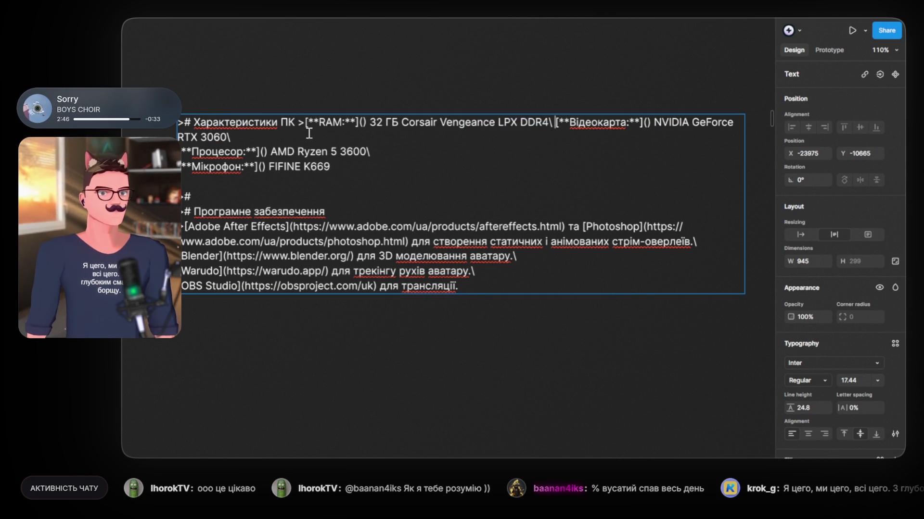
left_click(309, 133)
key("Delete")
key("Escape")
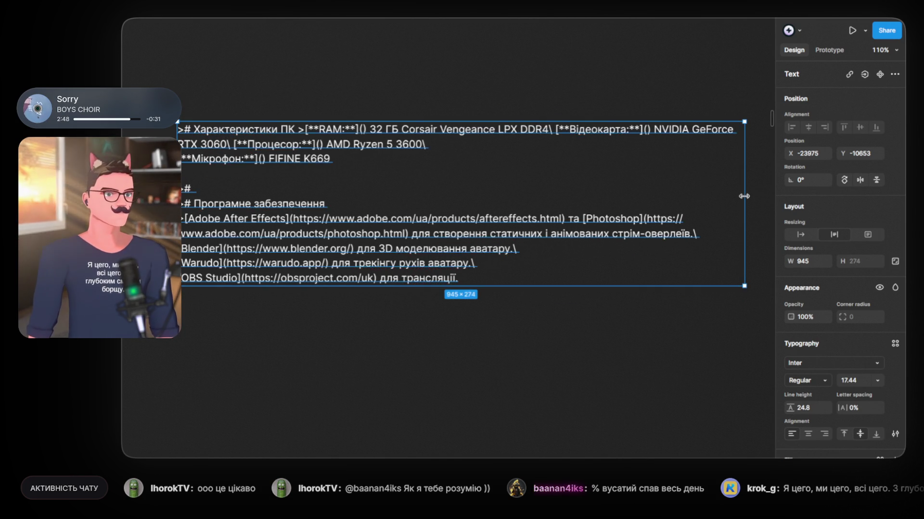
left_click_drag(744, 196, 438, 187)
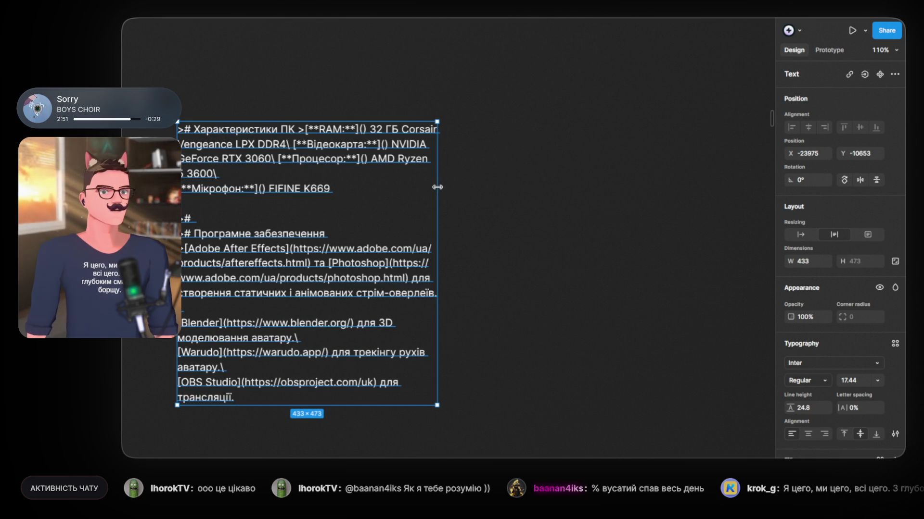
left_click(546, 193)
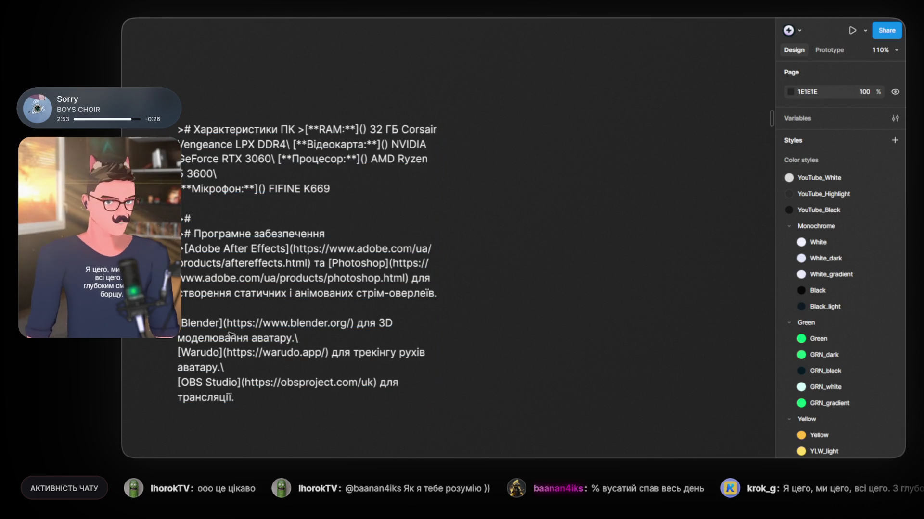
Step: Undo the narrowing and line merges to restore the spec text's original line breaks
key("ctrl+z")
double_click(523, 235)
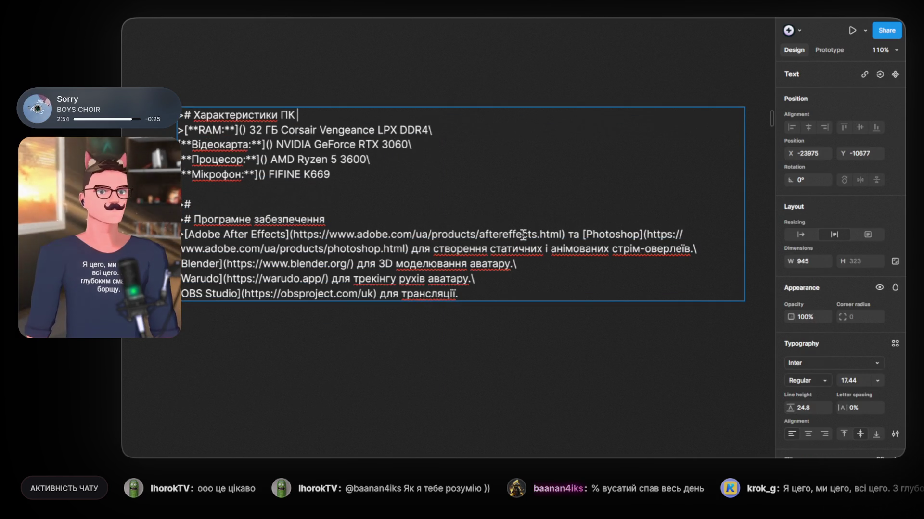
key("ctrl+a")
key("Escape")
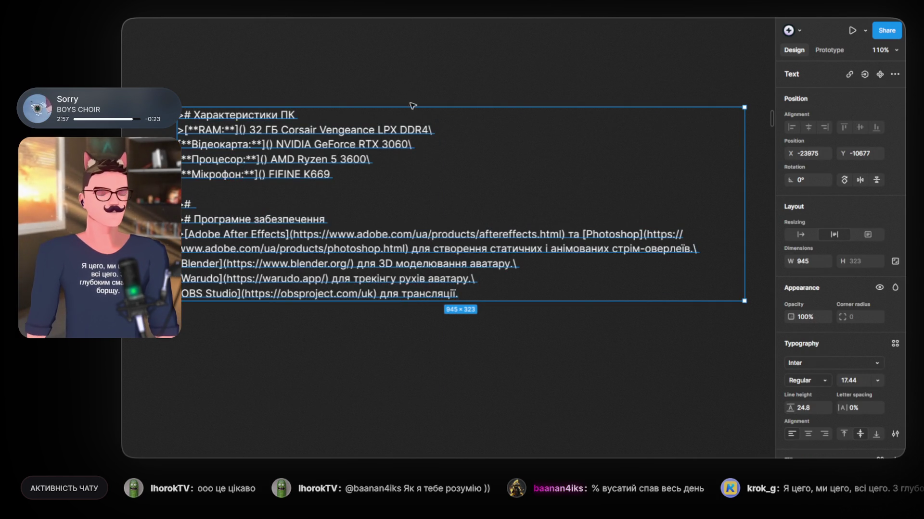
scroll(303, 172, "up", 1)
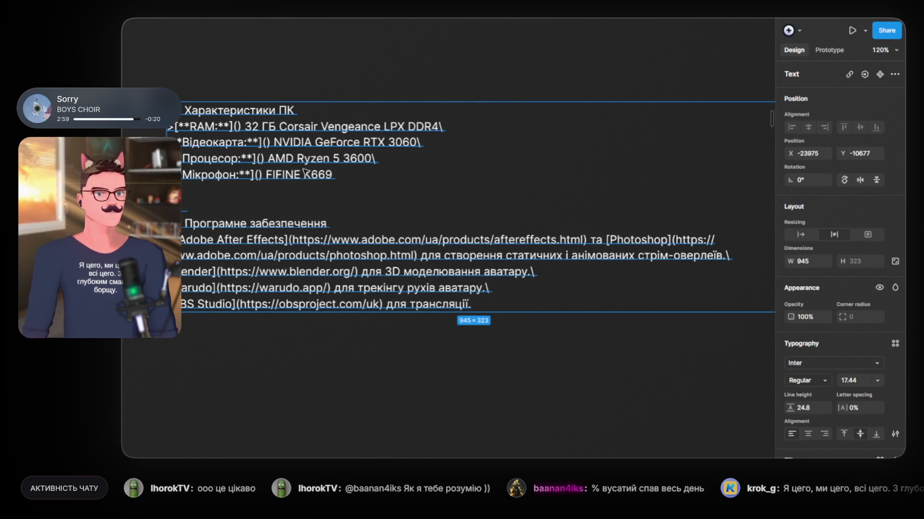
left_click(215, 68)
Step: Copy the [**Відеокарта:**]() markup into its own text layer above the specs
double_click(210, 142)
left_click(183, 142)
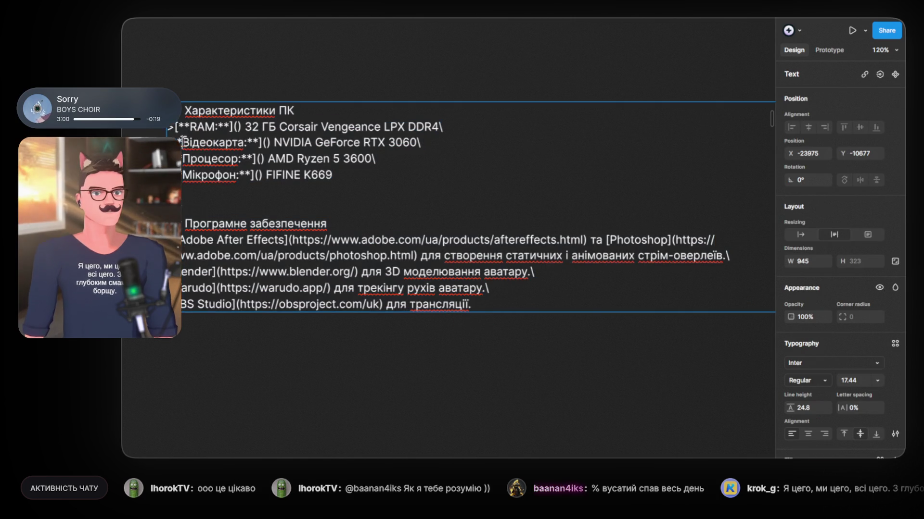
left_click_drag(174, 142, 261, 143)
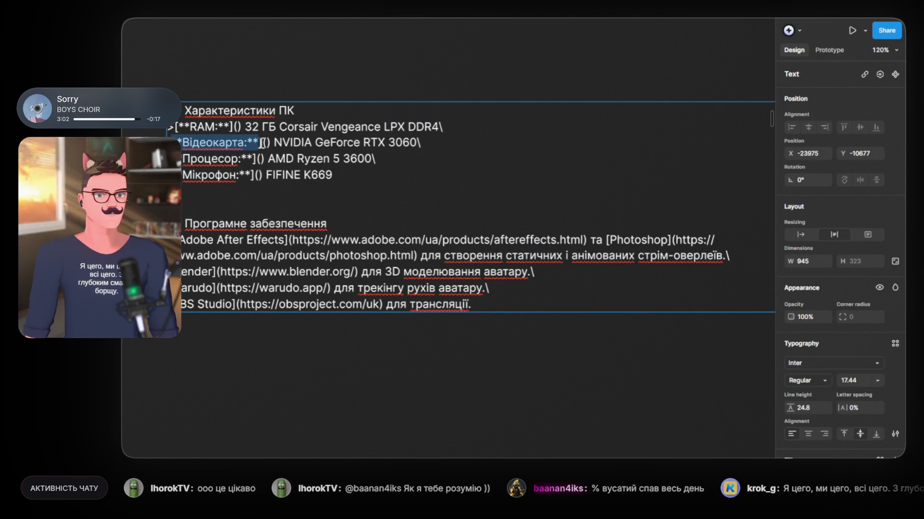
left_click(274, 143)
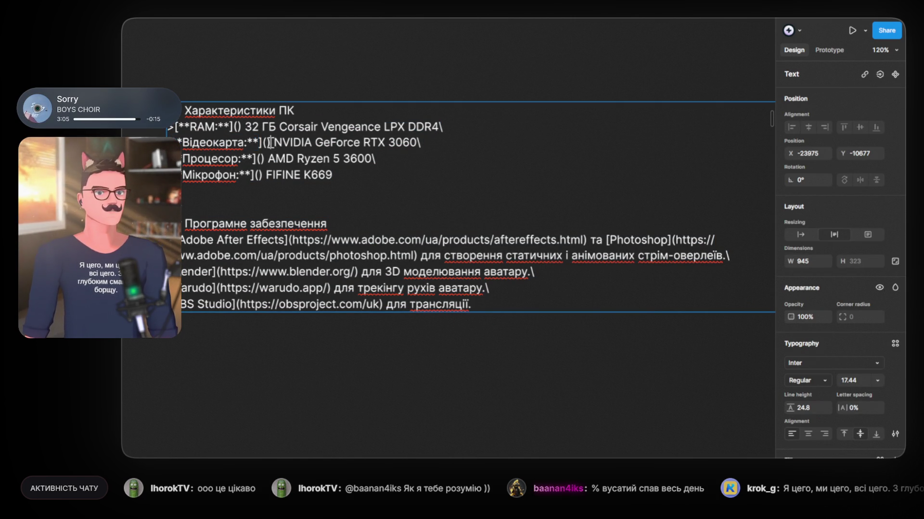
left_click_drag(270, 142, 176, 143)
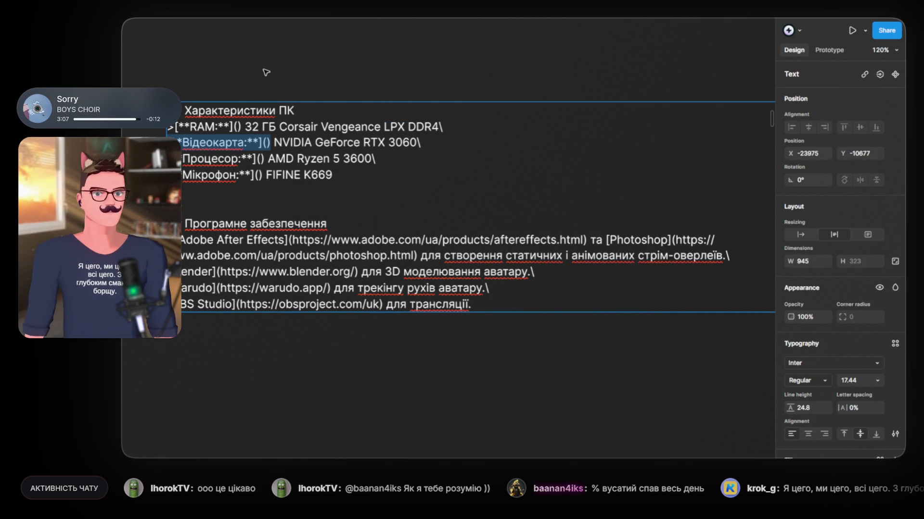
key("Escape")
scroll(266, 72, "up", 5)
left_click_drag(282, 265, 283, 82)
key("ctrl+z")
left_click(312, 134)
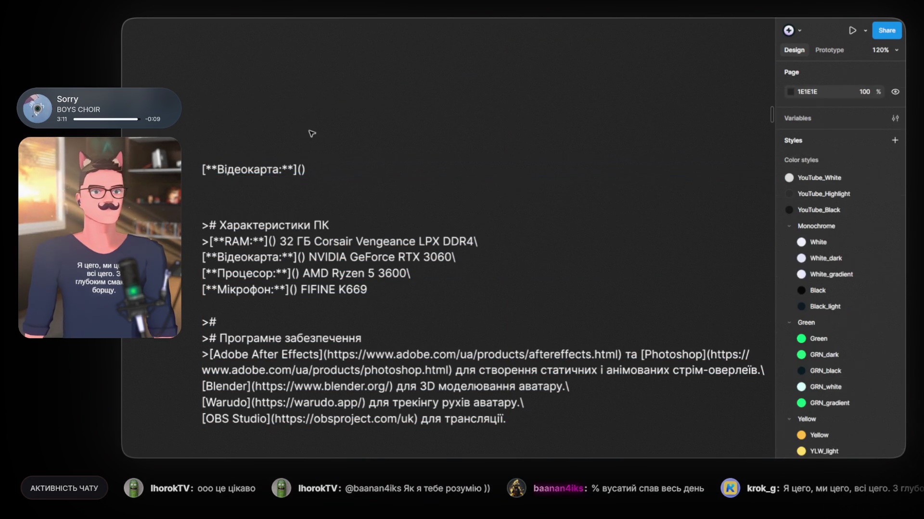
Step: Edit the copied markup into the example line [текст посилання](посилання)
double_click(287, 169)
key("BackSpace")
key("BackSpace")
key("BackSpace")
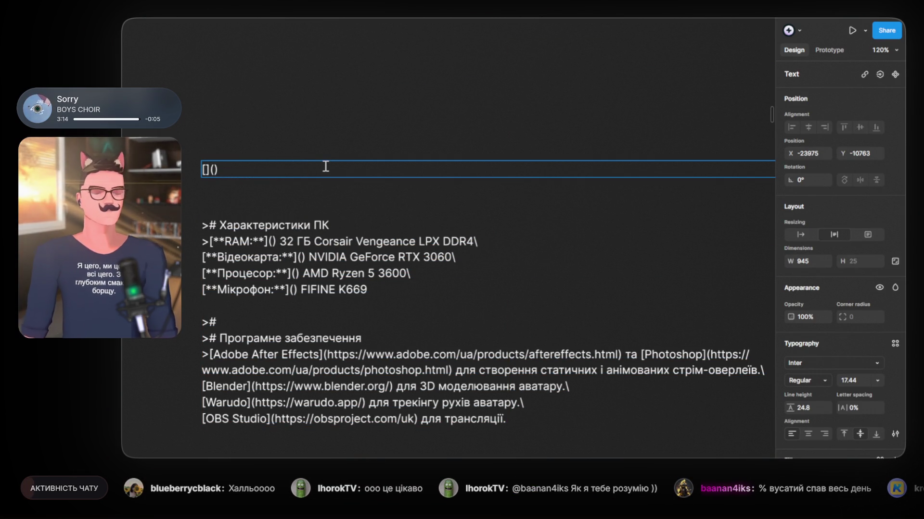
type("текст")
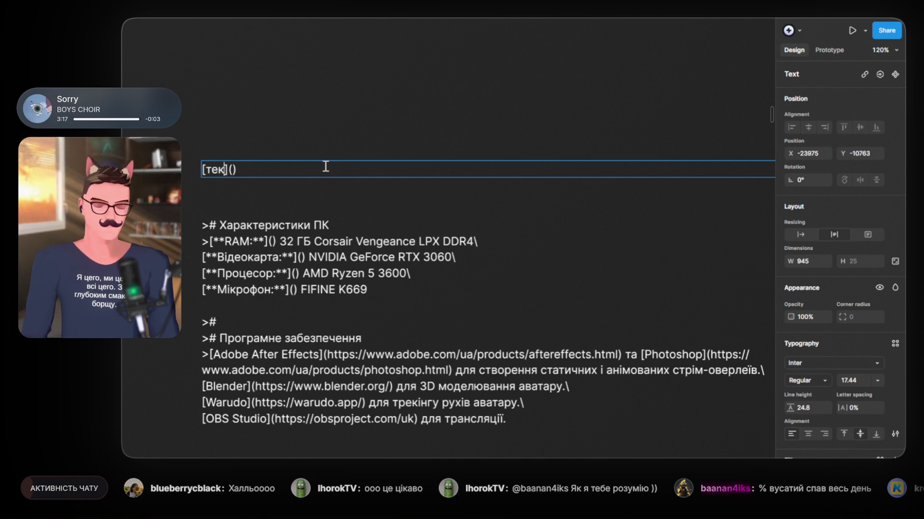
type(" посила")
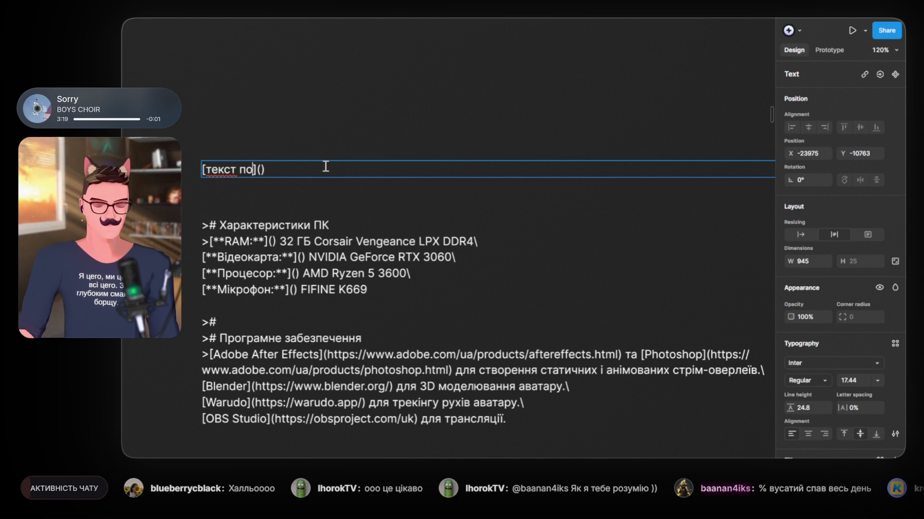
type("ння")
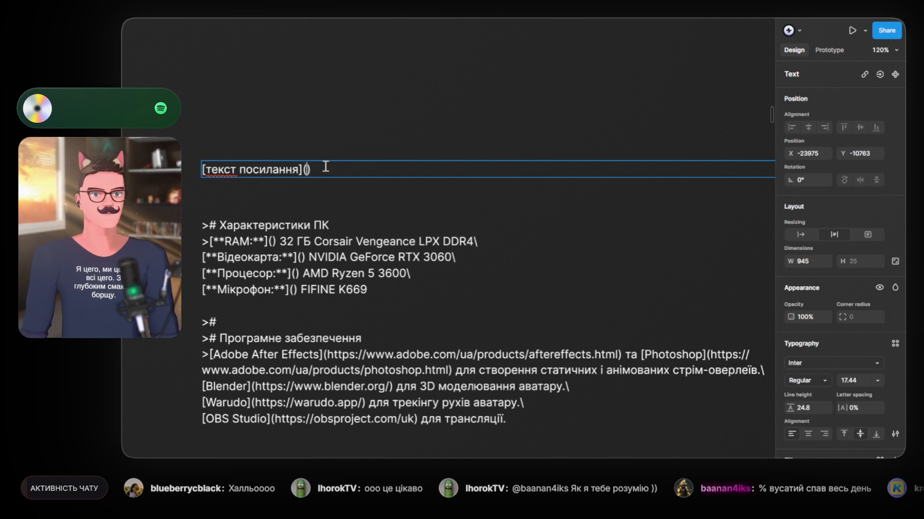
key("Right")
key("Right")
type("посилання")
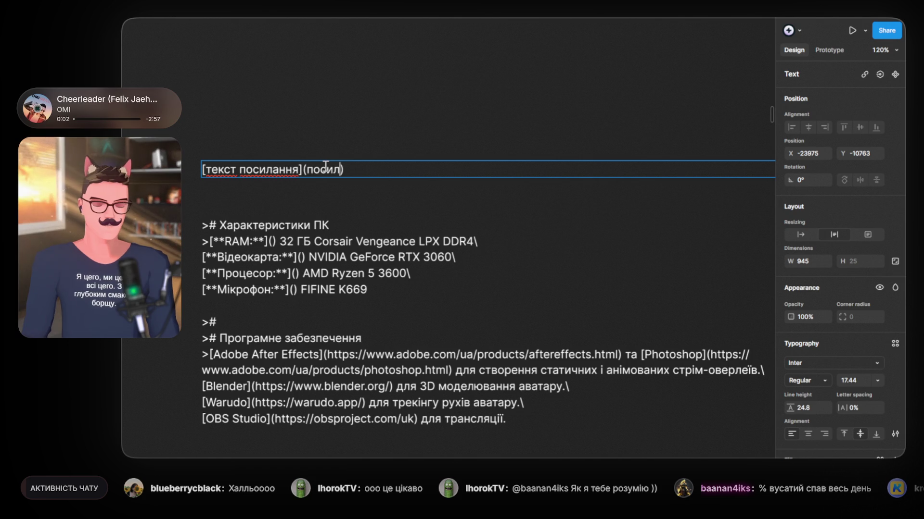
key("Escape")
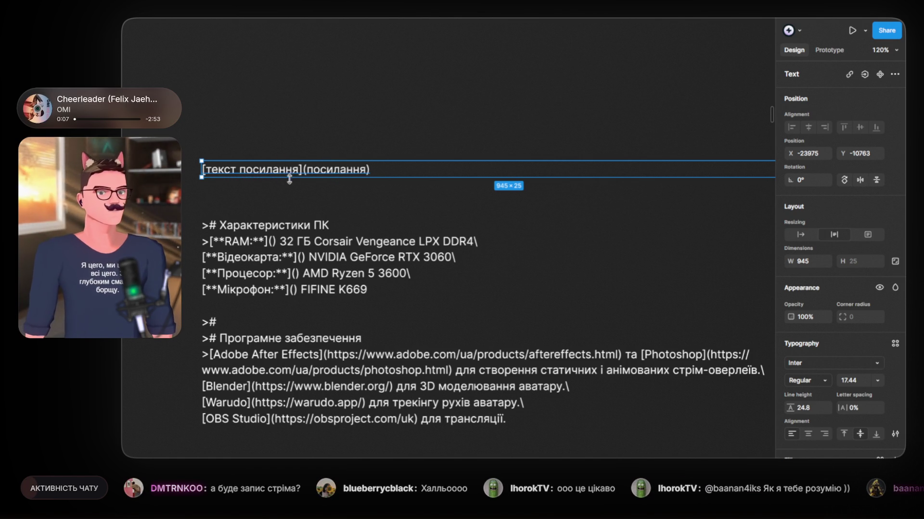
left_click(398, 128)
left_click_drag(444, 125, 409, 139)
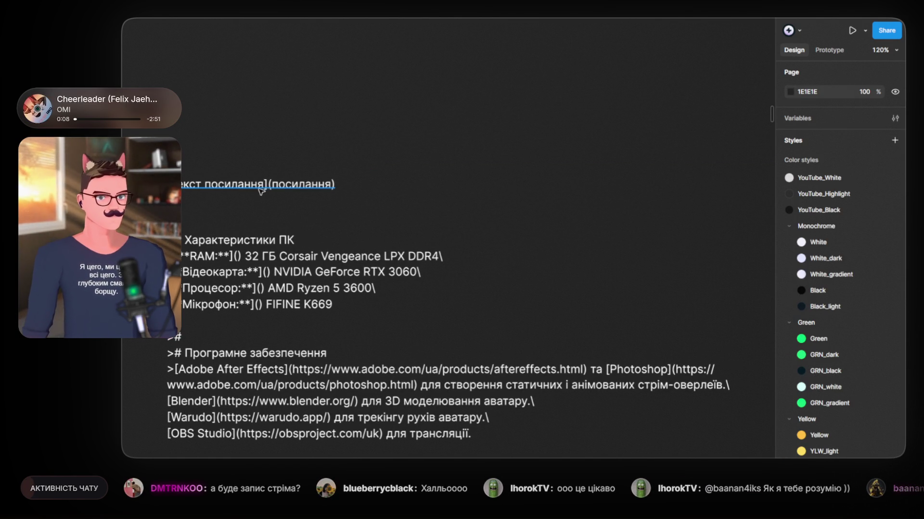
scroll(261, 189, "up", 3, "ctrl")
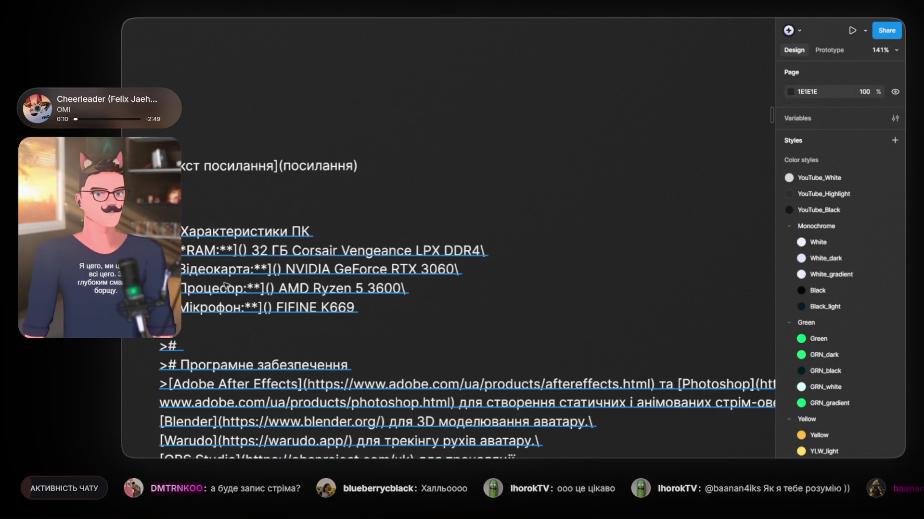
Step: Duplicate the link example below and empty its parentheses to read [текст посилання]()
left_click(258, 171)
left_click_drag(258, 171, 258, 204)
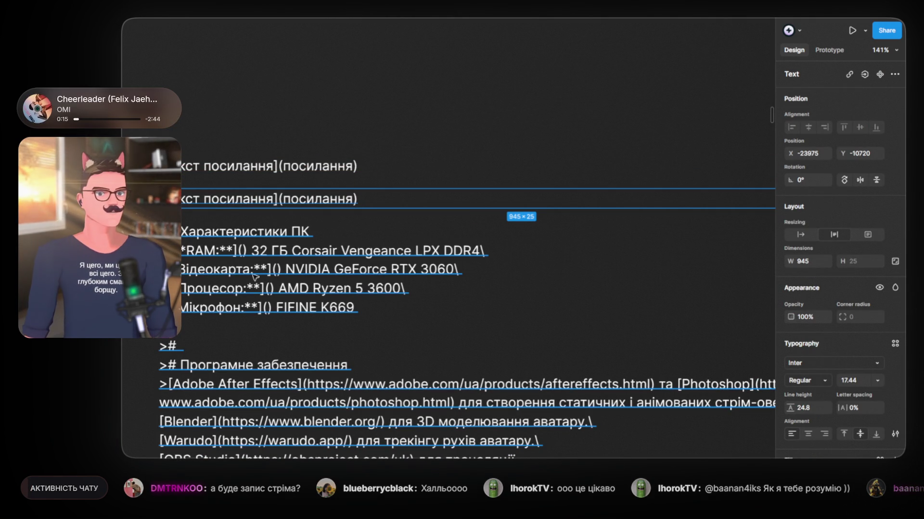
double_click(288, 200)
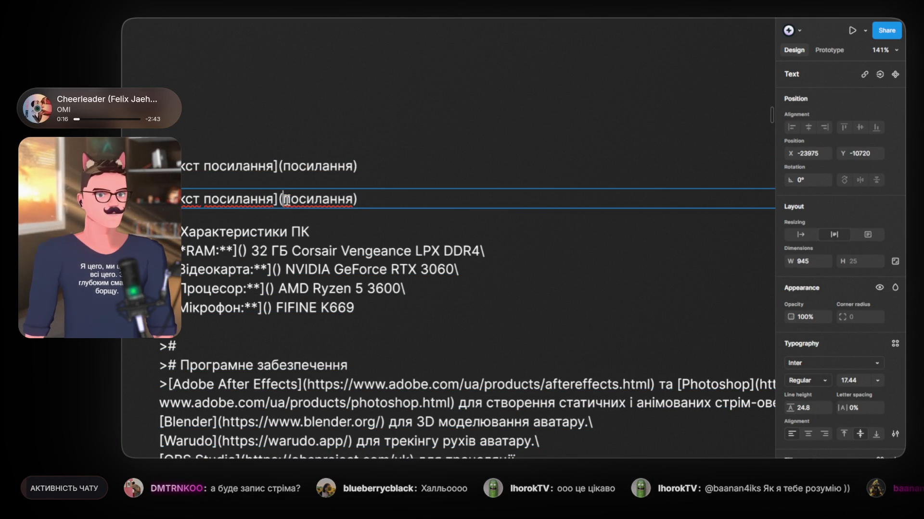
left_click_drag(284, 199, 357, 198)
key("BackSpace")
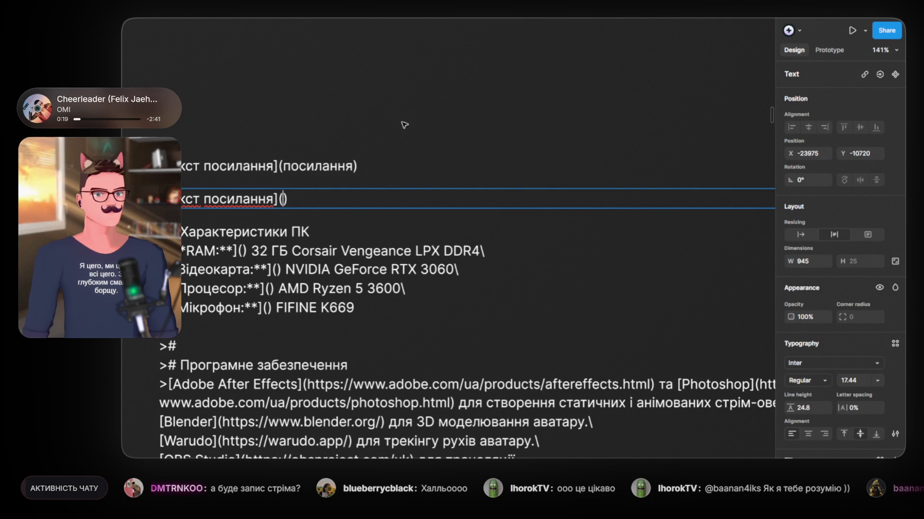
key("Escape")
left_click(514, 127)
Step: Pan across the panel designs and zoom to about 174% on the markdown specs text
scroll(490, 231, "down", 5)
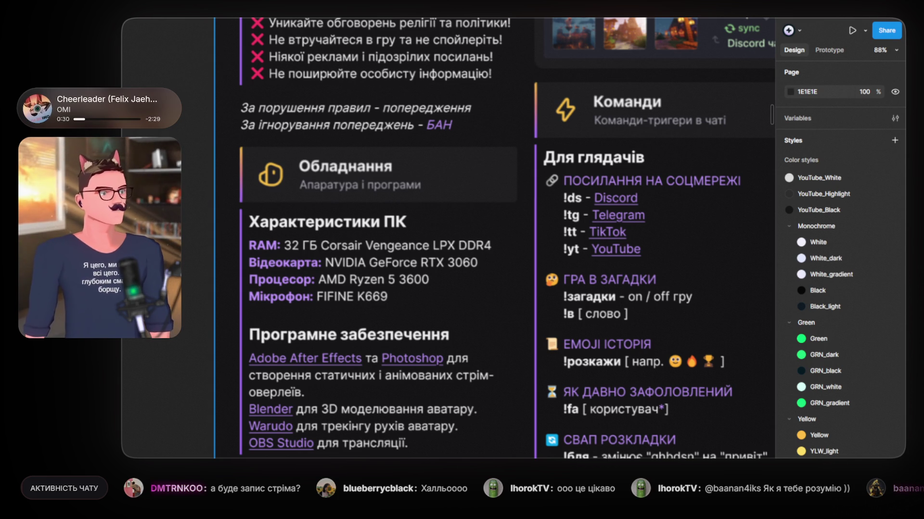
scroll(282, 255, "down", 2)
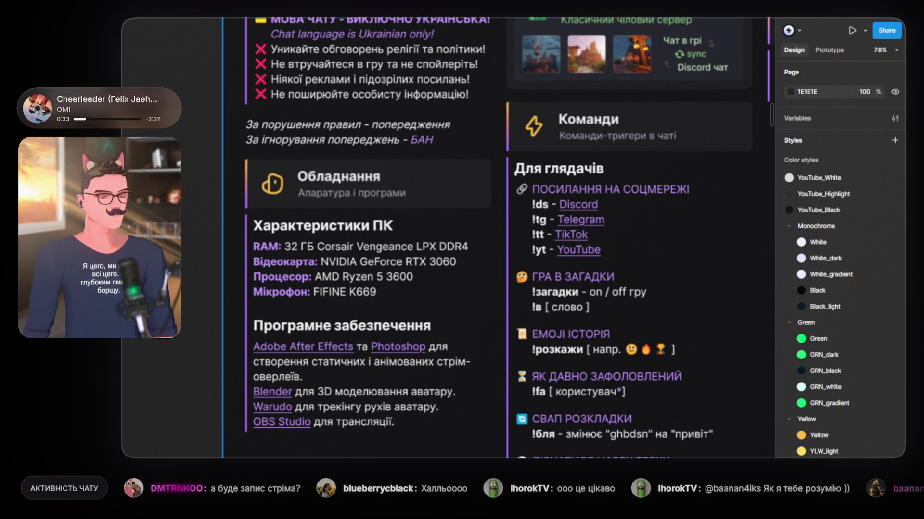
left_click_drag(333, 225, 316, 345)
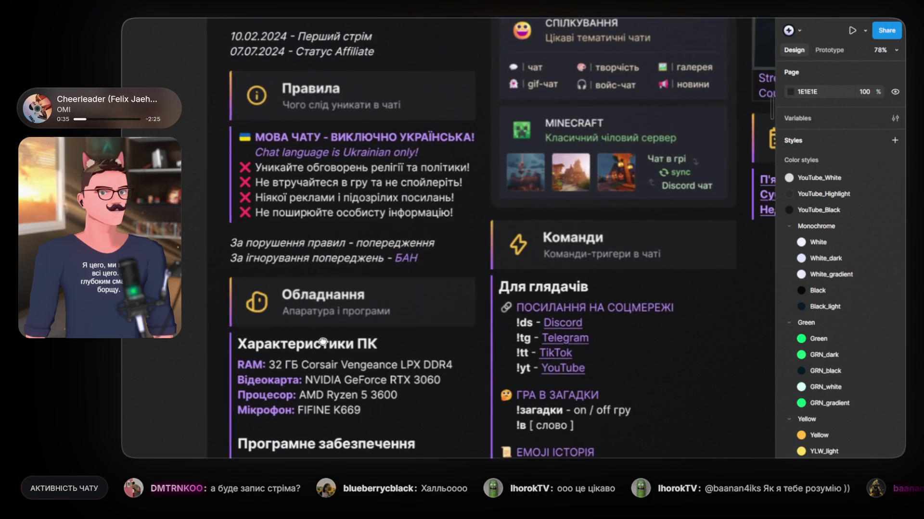
scroll(331, 236, "down", 3)
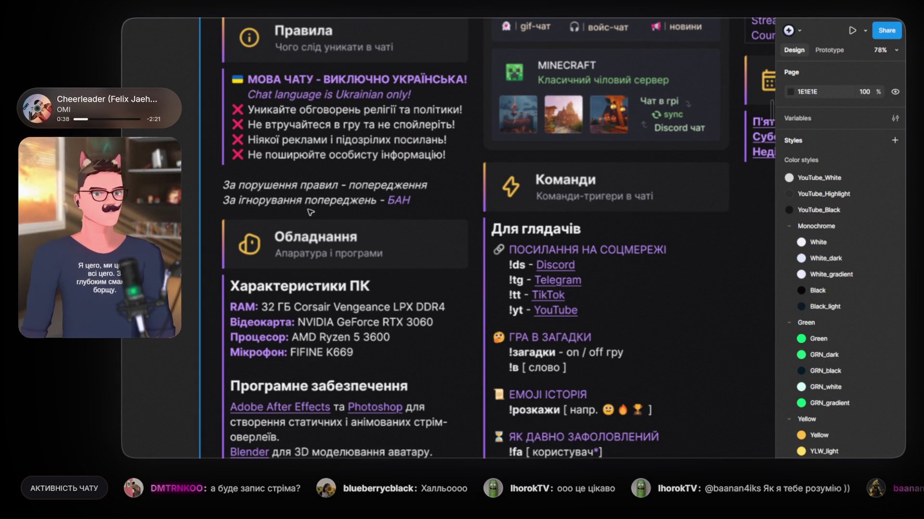
scroll(311, 212, "down", 3)
scroll(369, 173, "up", 12)
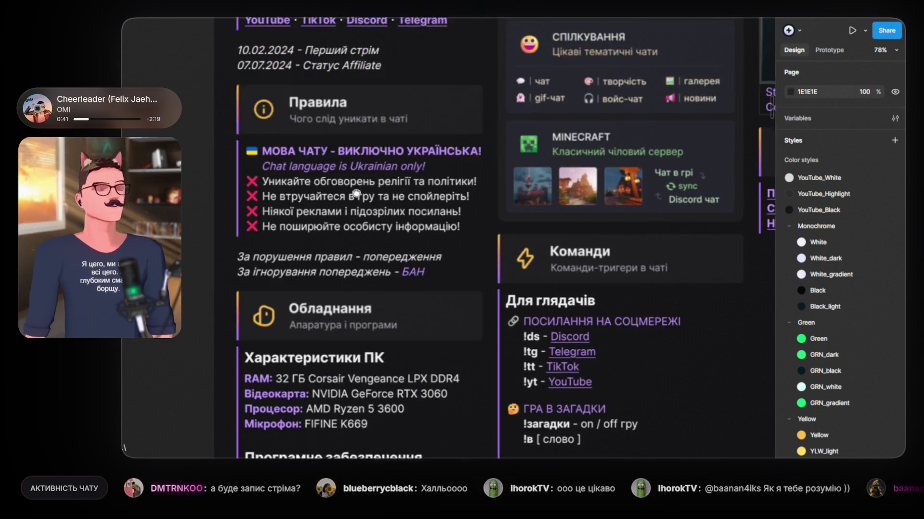
scroll(596, 176, "left", 8)
scroll(597, 176, "left", 10)
scroll(299, 202, "down", 2)
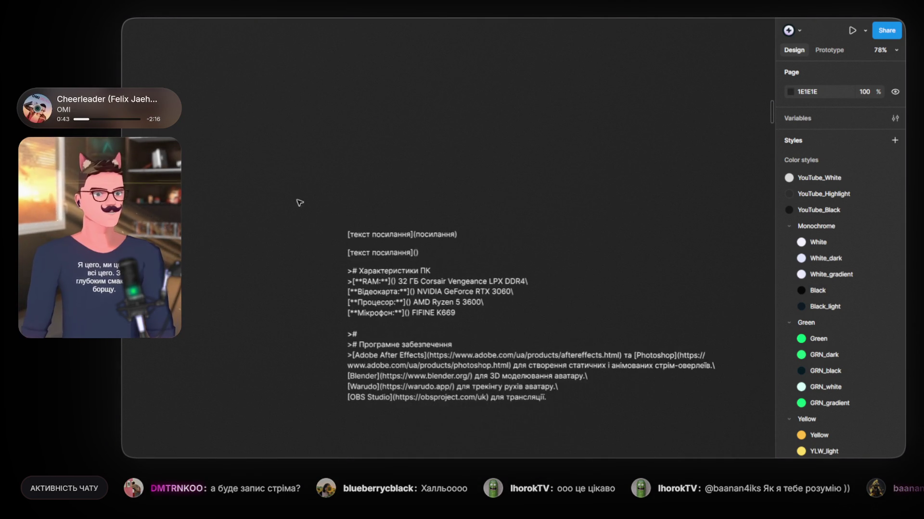
scroll(299, 202, "up", 5)
scroll(373, 226, "right", 4)
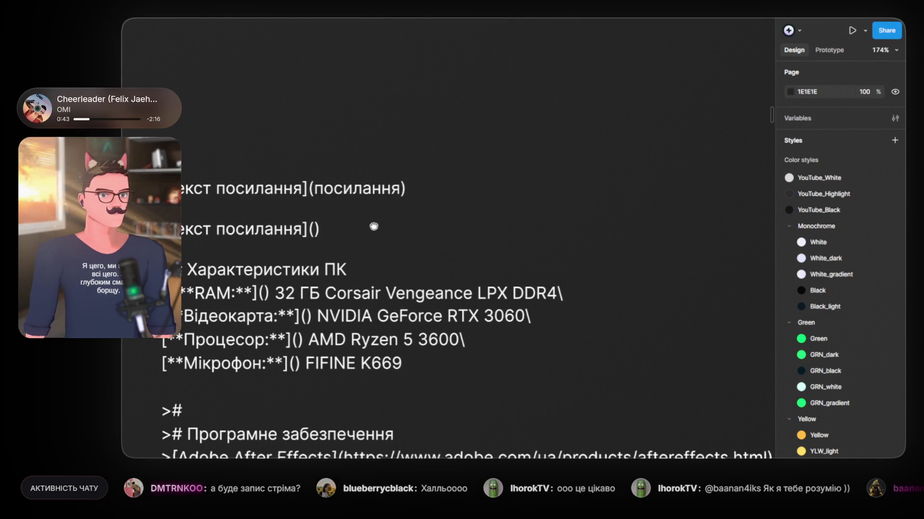
left_click(365, 197)
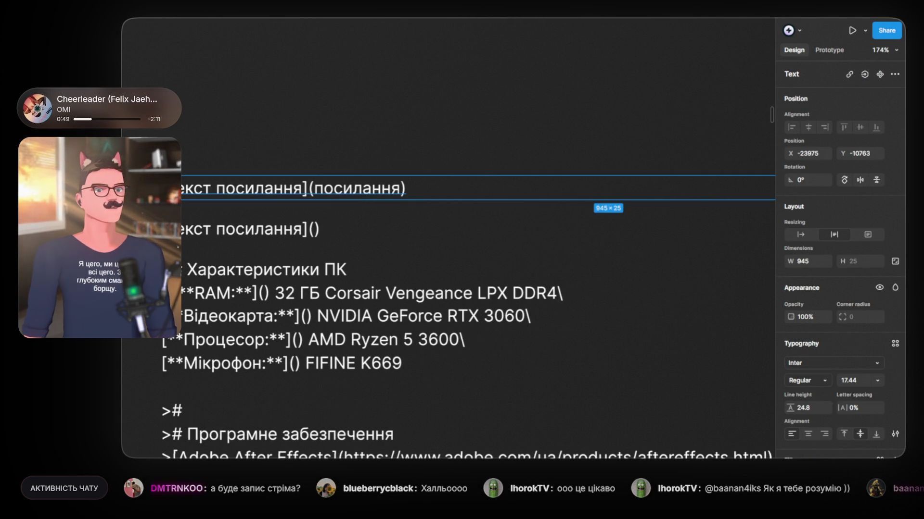
key("Escape")
scroll(461, 124, "left", 5)
scroll(472, 99, "down", 1)
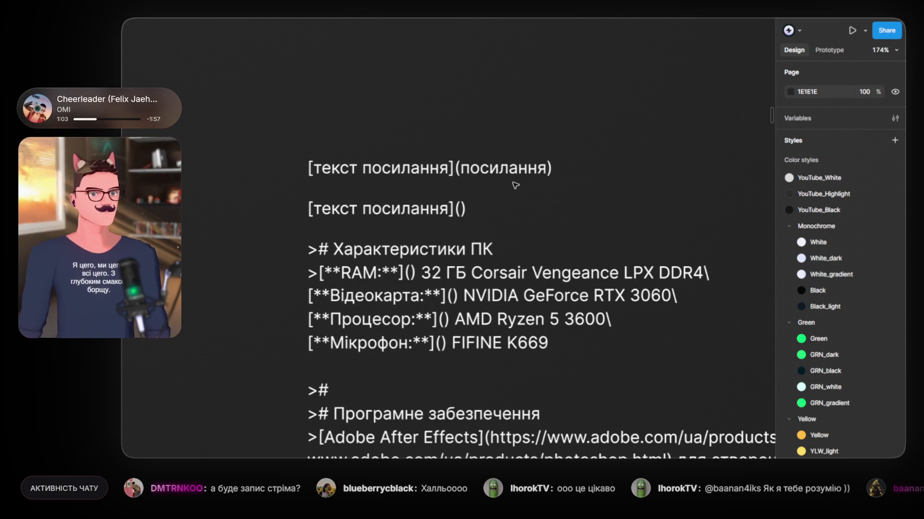
scroll(515, 185, "left", 1)
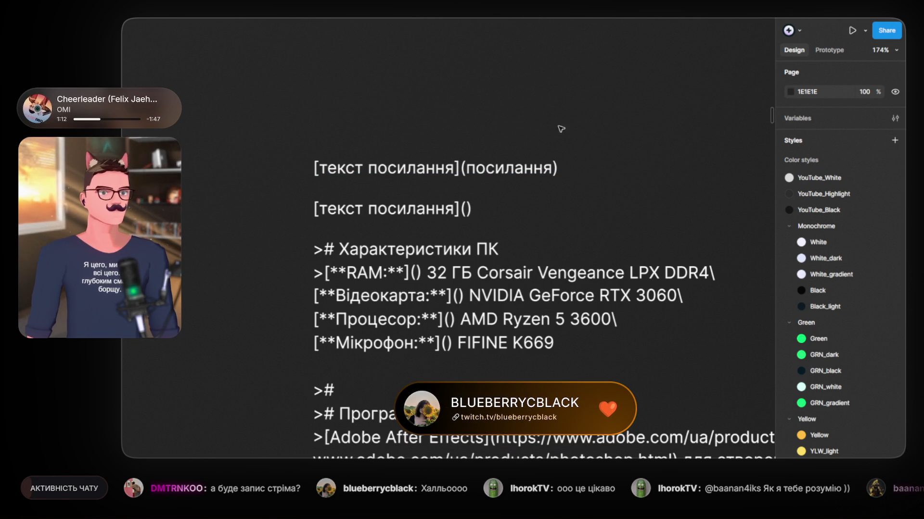
scroll(413, 143, "down", 5)
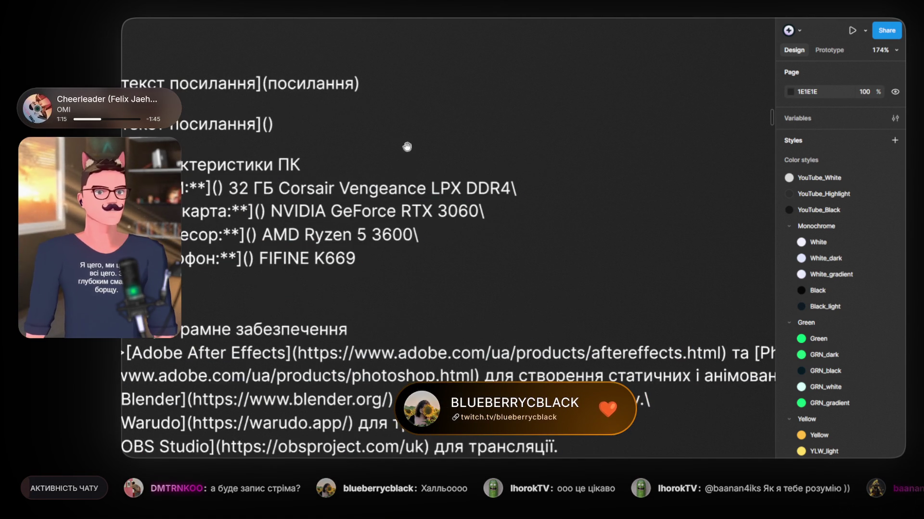
left_click_drag(406, 146, 467, 152)
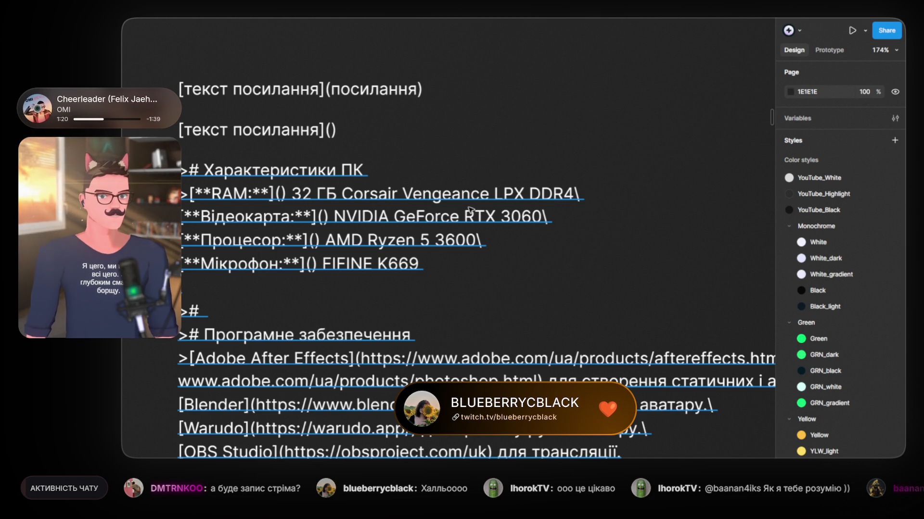
double_click(576, 194)
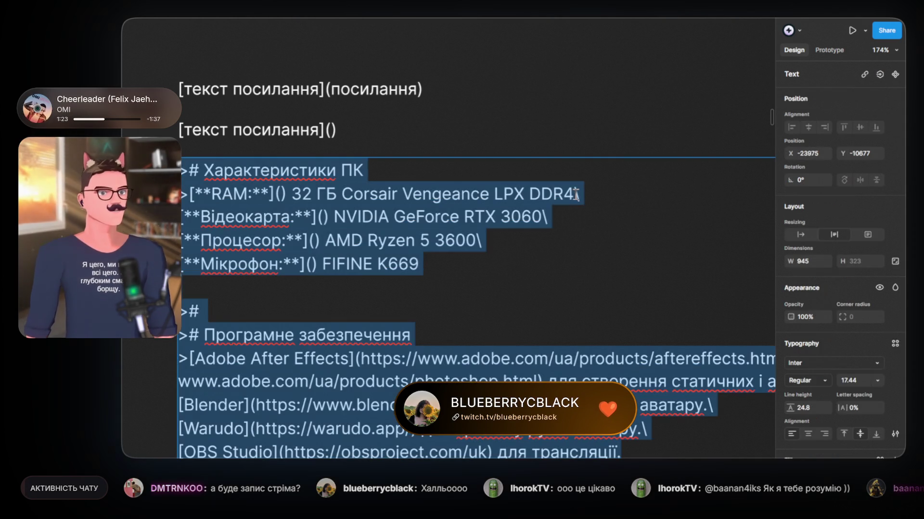
triple_click(576, 194)
left_click(577, 194)
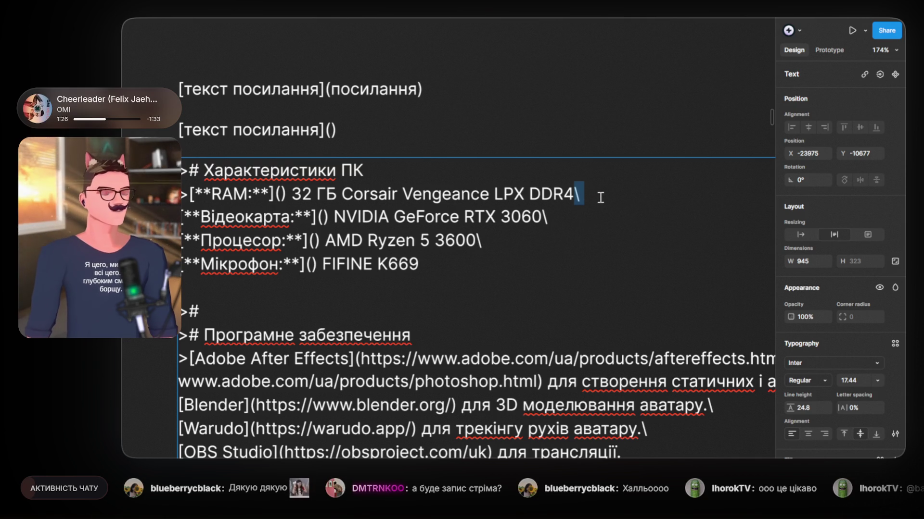
left_click(579, 128)
left_click(570, 90)
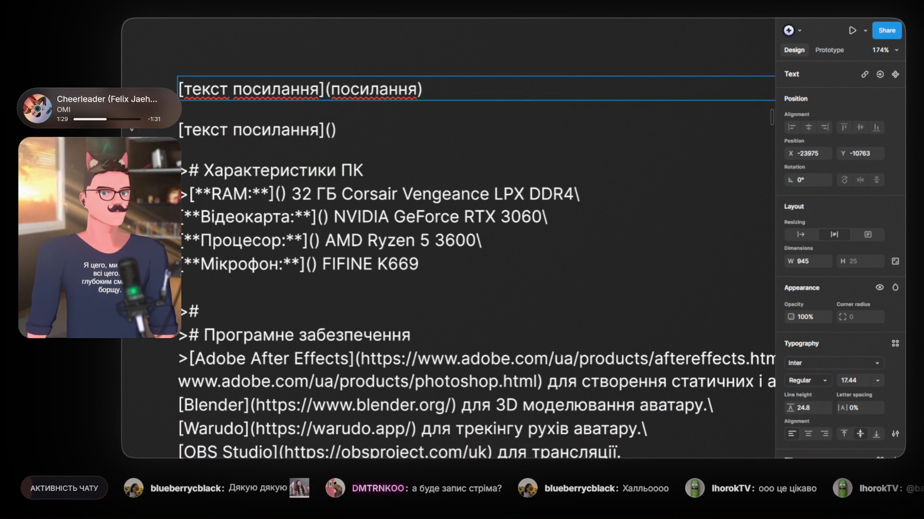
key("Escape")
key("Escape")
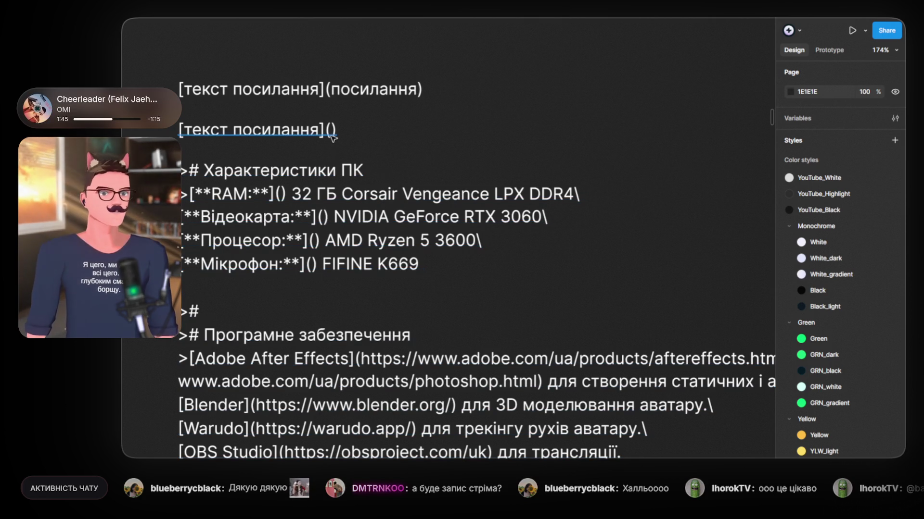
Step: Append spaces and a backslash line break to the end of the [текст посилання]() line
double_click(392, 134)
type(".")
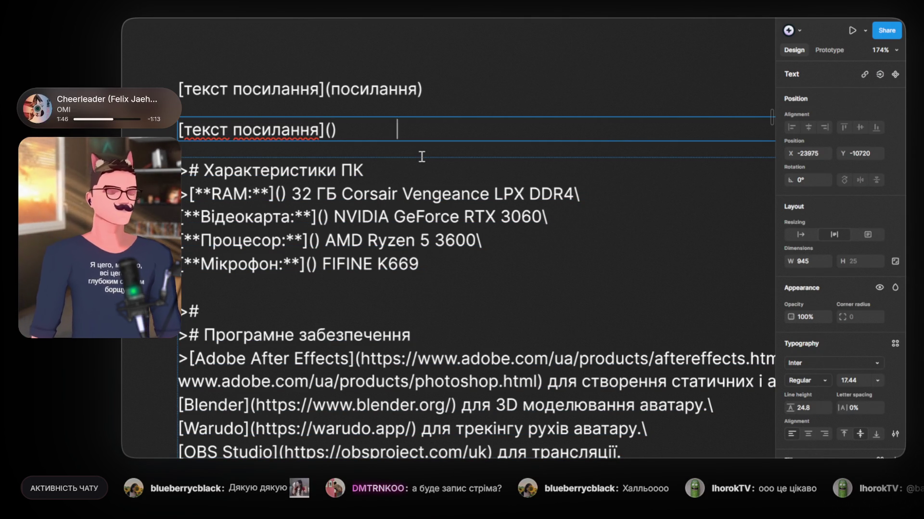
type("/")
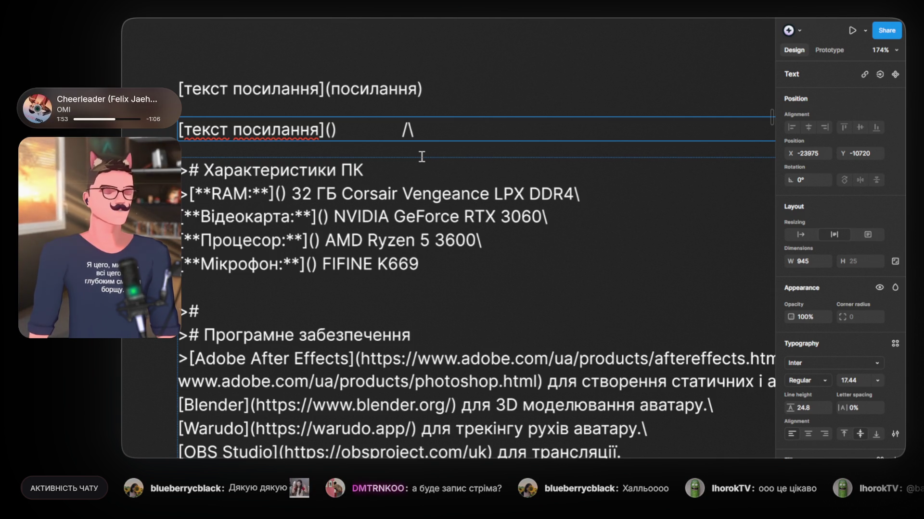
key("BackSpace")
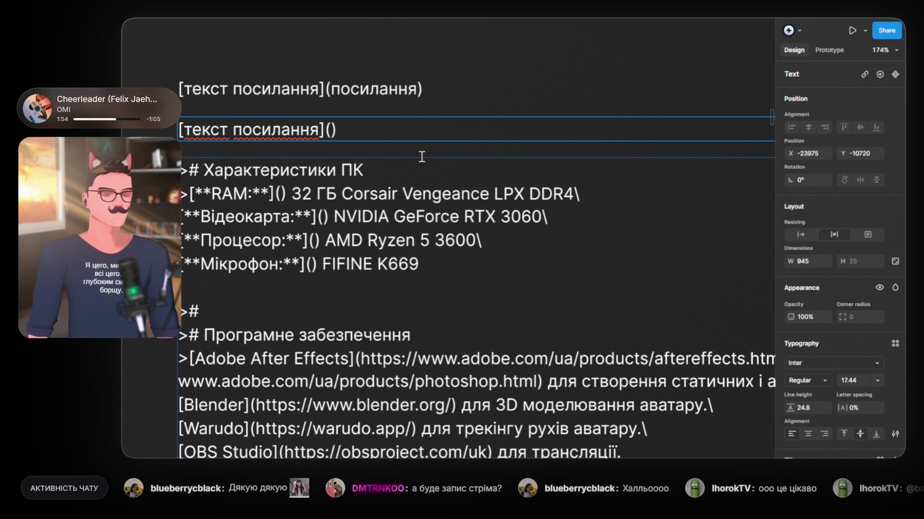
type("\\")
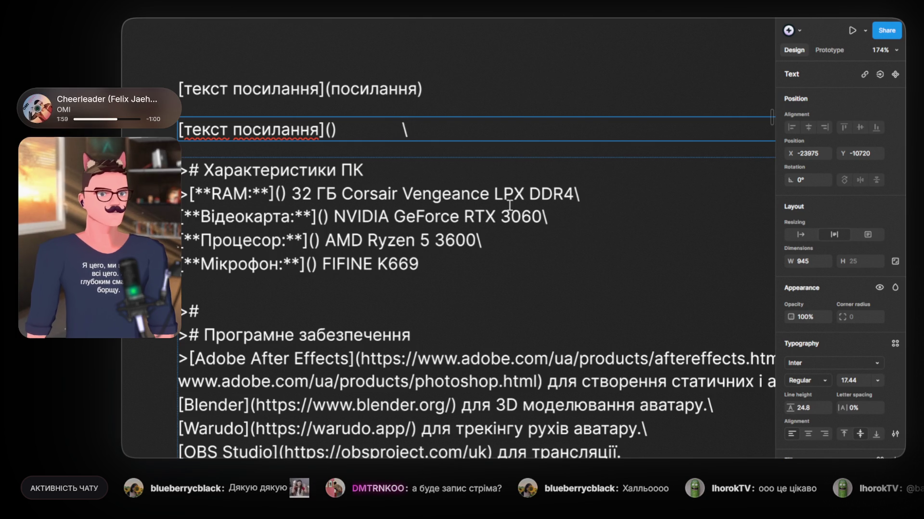
Step: Check the trailing backslash after DDR4 on the RAM line and finish editing the specs
double_click(582, 199)
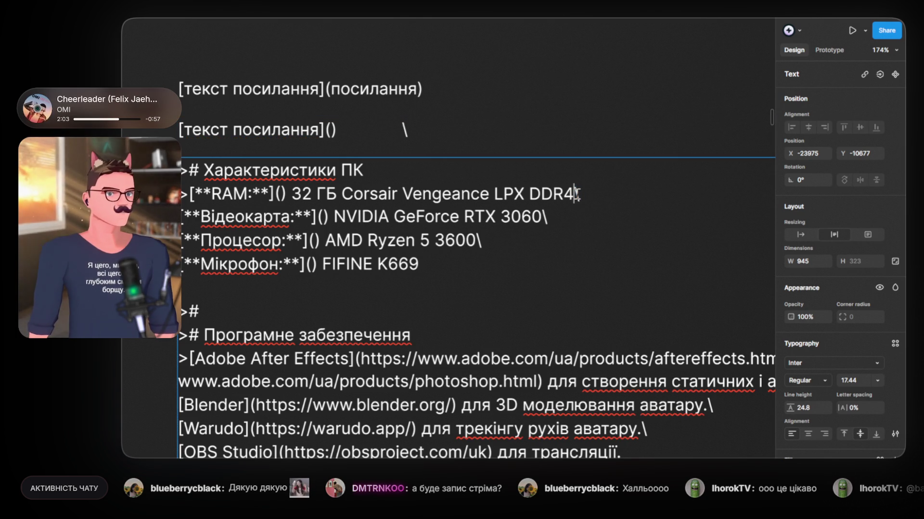
triple_click(577, 194)
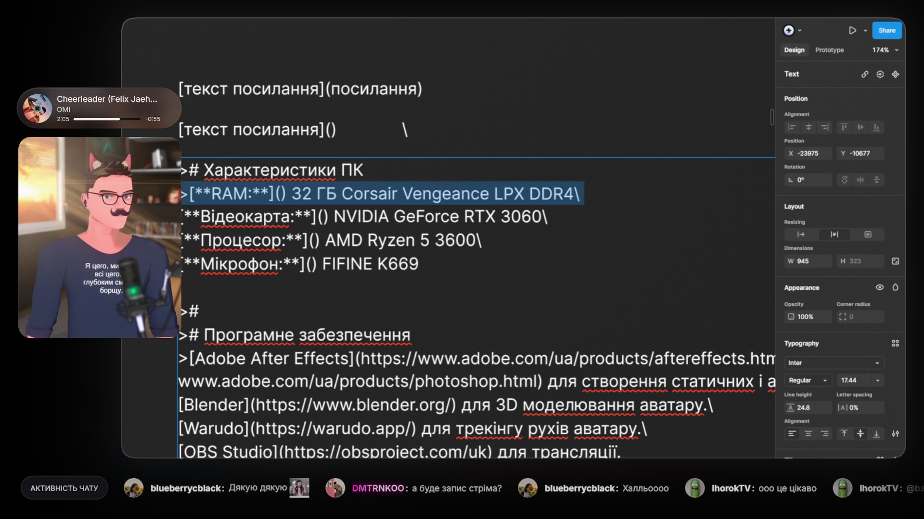
key("Escape")
key("Escape")
scroll(330, 185, "down", 5)
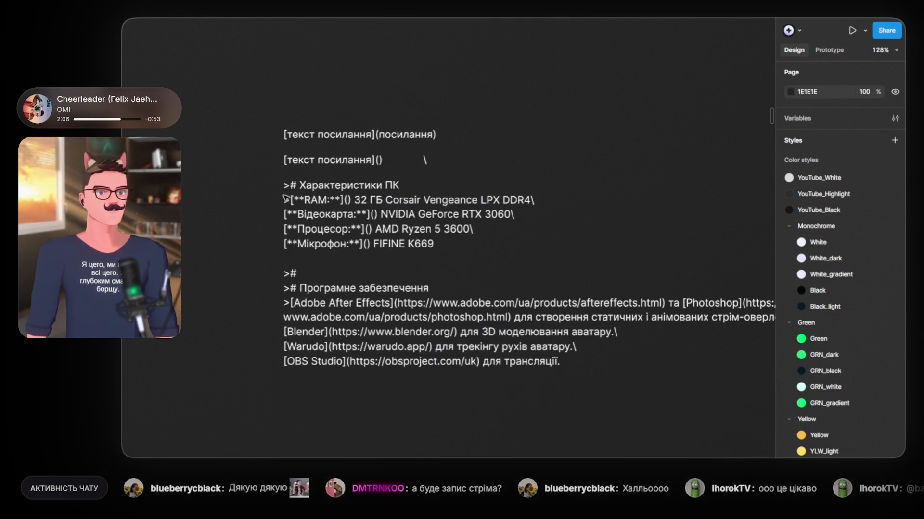
scroll(285, 199, "up", 4)
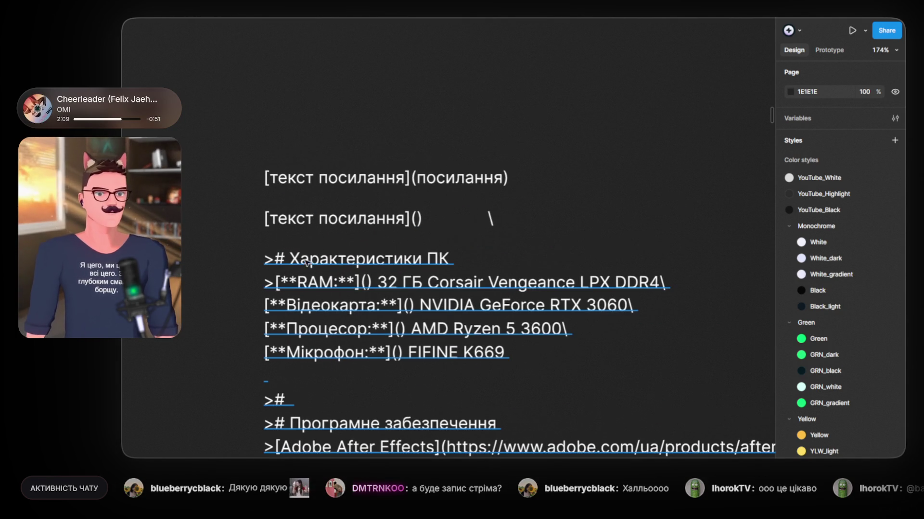
left_click(307, 262)
scroll(310, 264, "down", 5)
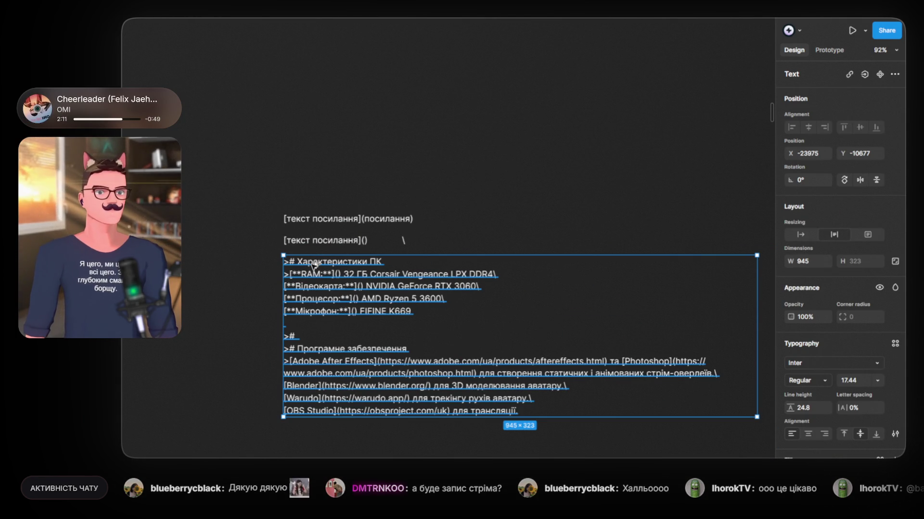
left_click(512, 179)
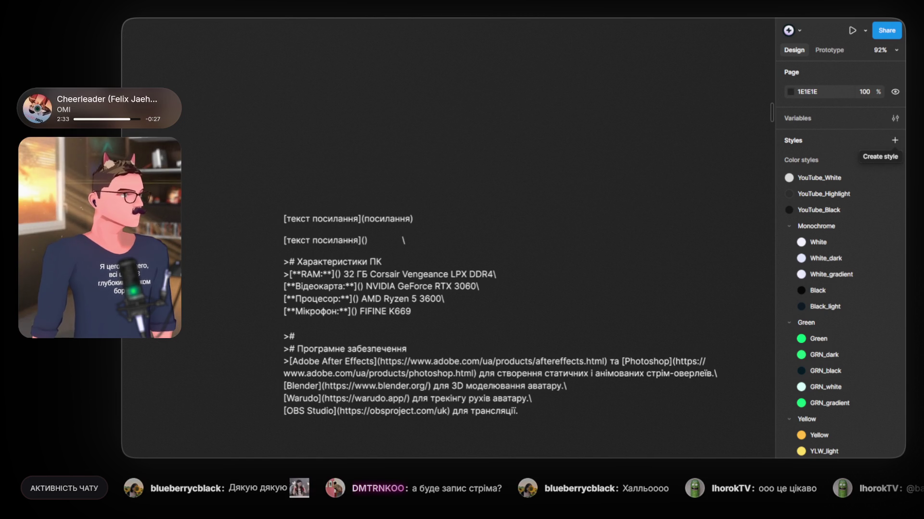
scroll(561, 219, "left", 5)
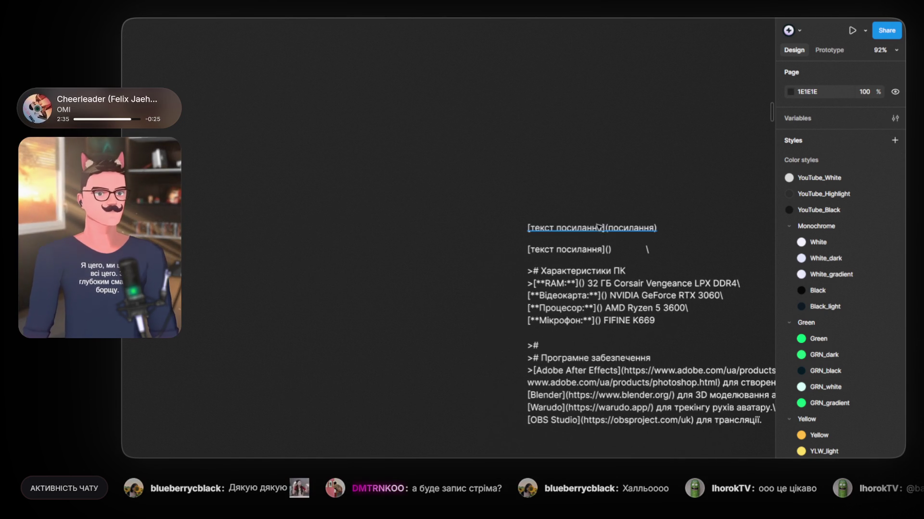
Step: Make a 396-wide copy of the link text and replace its contents with the markdown examples list
left_click_drag(599, 227, 193, 235)
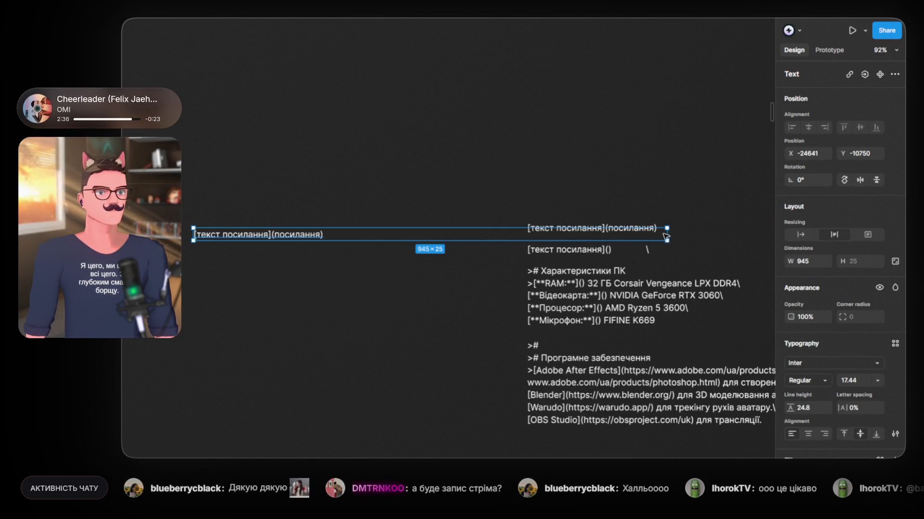
left_click_drag(572, 242, 287, 232)
type("Bold **Bold Text** Italic *Italic Text* Link [Twitch](https://www.twitch.tv) Header 1 # Header1 Header 2 ## Header2 Header 3 ### Header3")
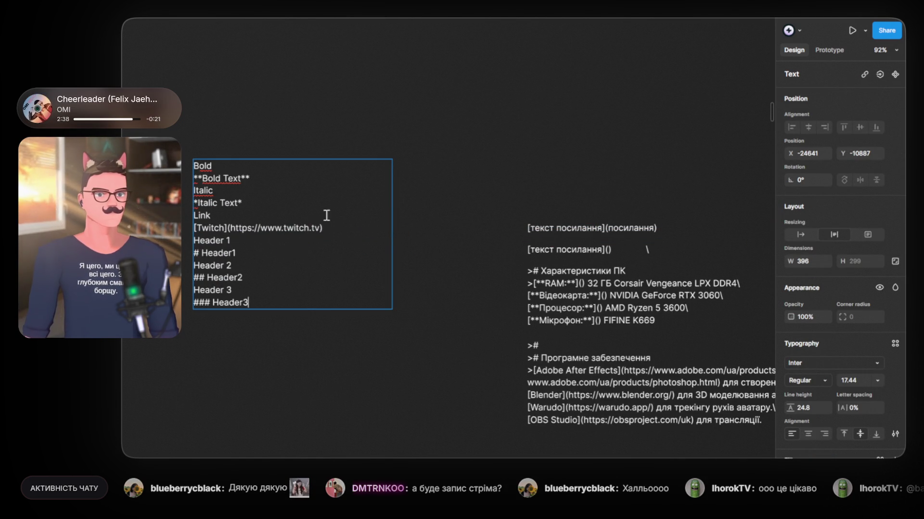
key("Escape")
left_click_drag(225, 186, 273, 223)
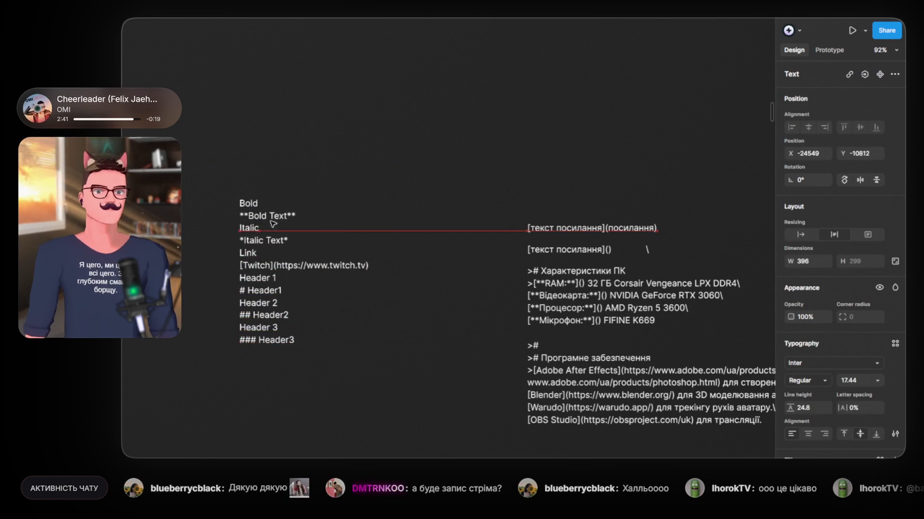
Step: Delete the Bold, Italic and Link label lines from the examples list
scroll(251, 184, "up", 3)
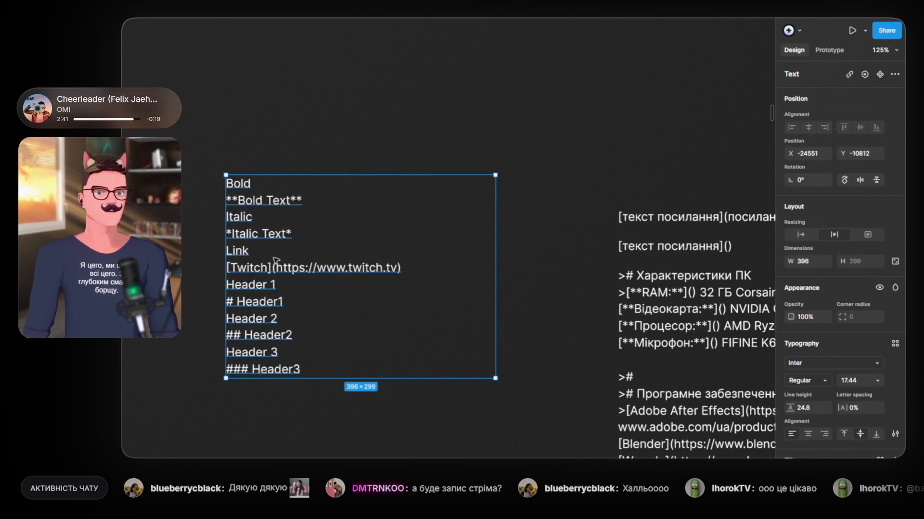
double_click(260, 183)
key("BackSpace")
double_click(269, 217)
key("BackSpace")
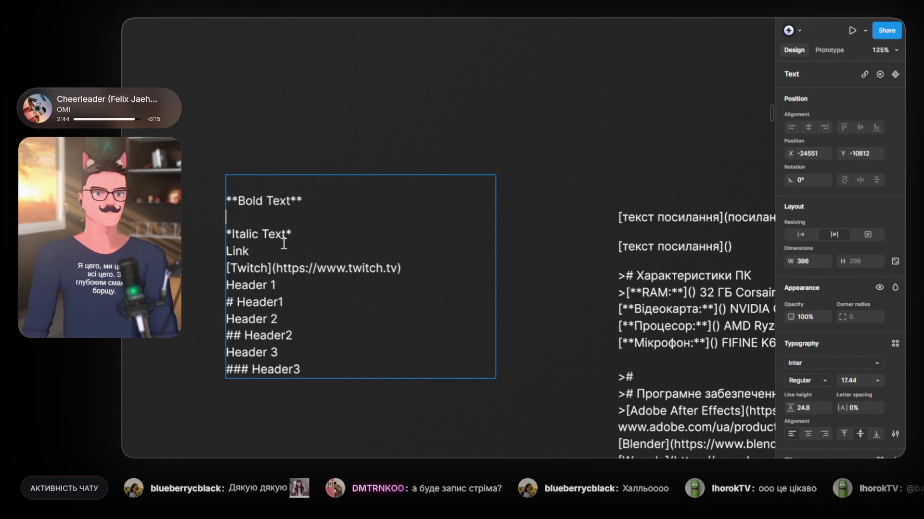
double_click(242, 251)
key("BackSpace")
Step: Remove the Header 1–3 label lines and move the list below the software section
left_click(287, 288)
key("Delete")
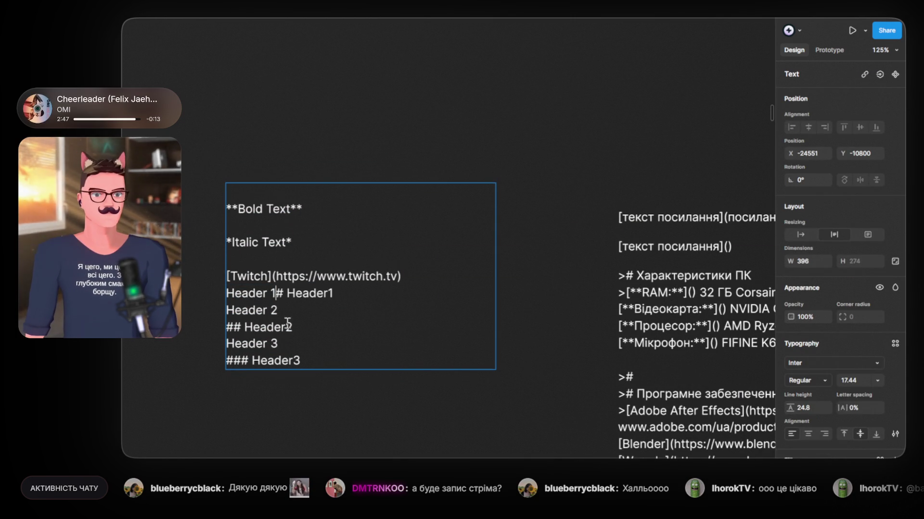
key("Return")
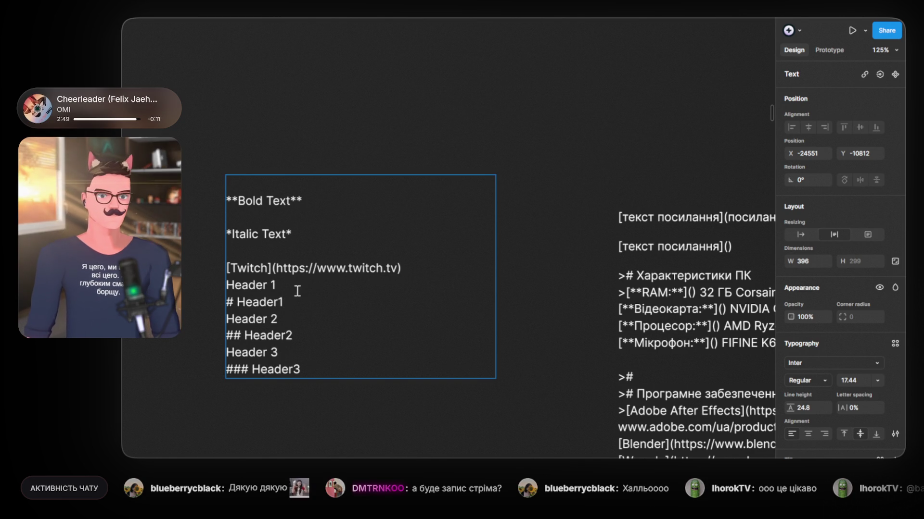
triple_click(296, 286)
key("BackSpace")
triple_click(298, 318)
key("BackSpace")
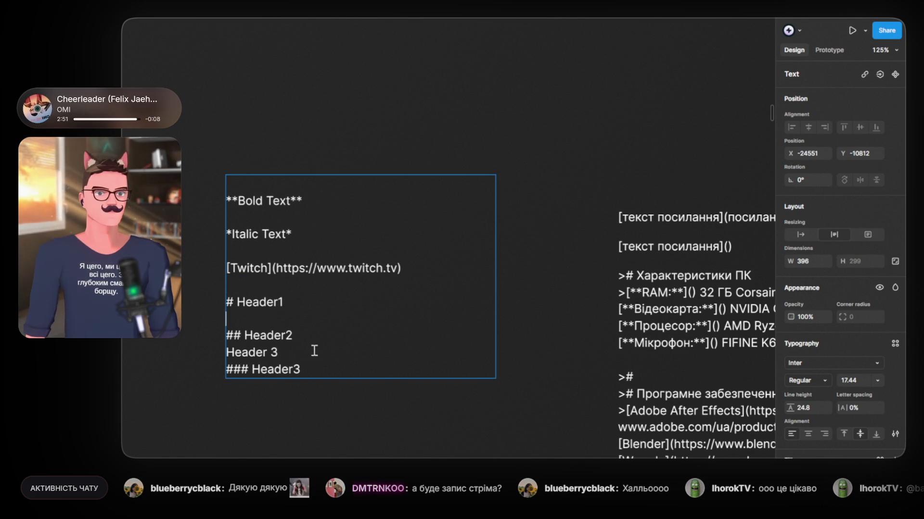
triple_click(305, 351)
key("BackSpace")
key("Escape")
scroll(311, 396, "down", 6)
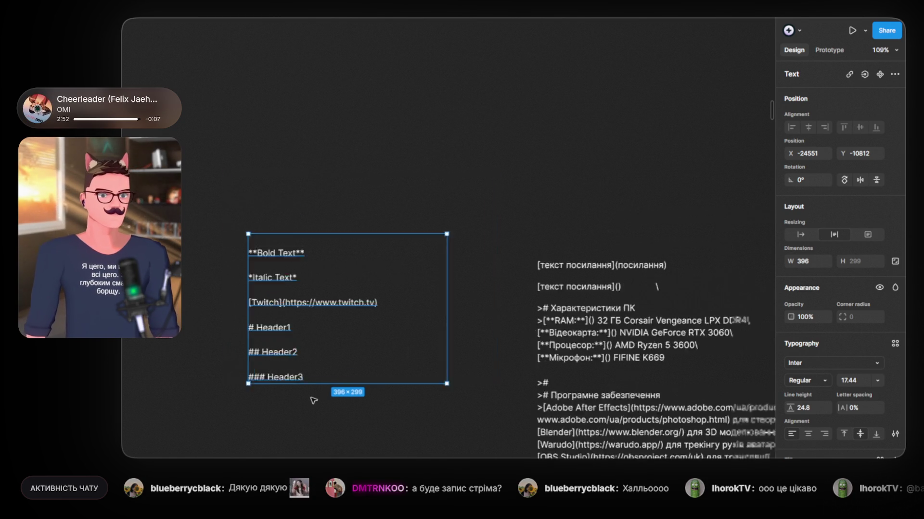
mouse_move(164, 258)
left_mouse_down()
mouse_move(290, 267)
mouse_move(560, 414)
mouse_move(396, 253)
left_mouse_up()
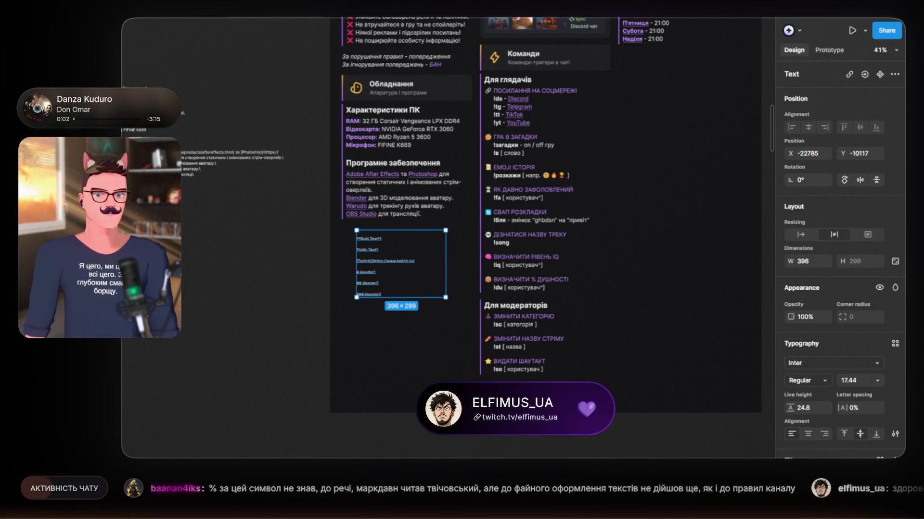
Step: Add a closing line holding a backslash under ### Header3
left_click(340, 443)
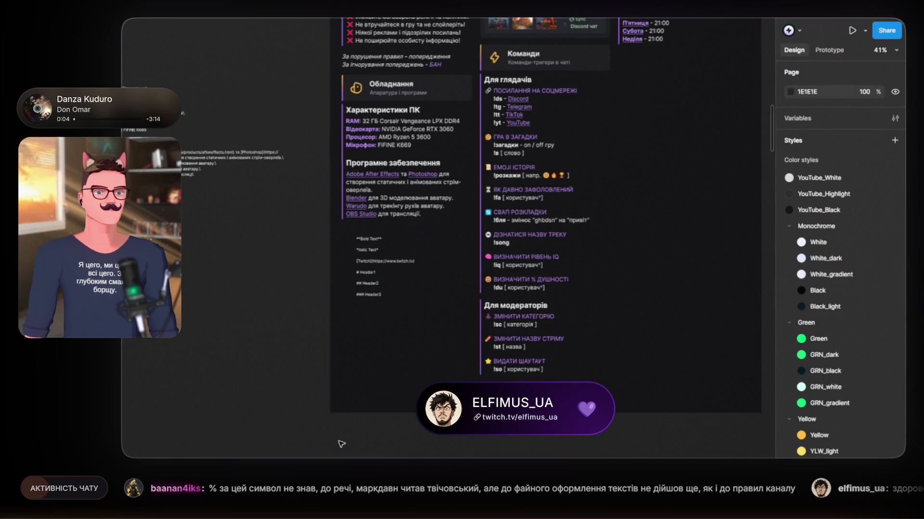
scroll(366, 275, "up", 3)
scroll(365, 274, "up", 2)
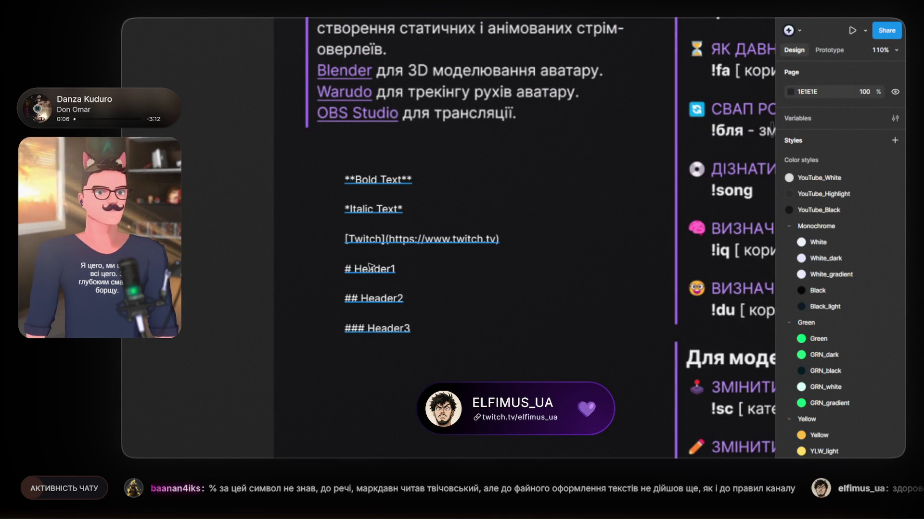
scroll(375, 231, "up", 2)
left_click(379, 228)
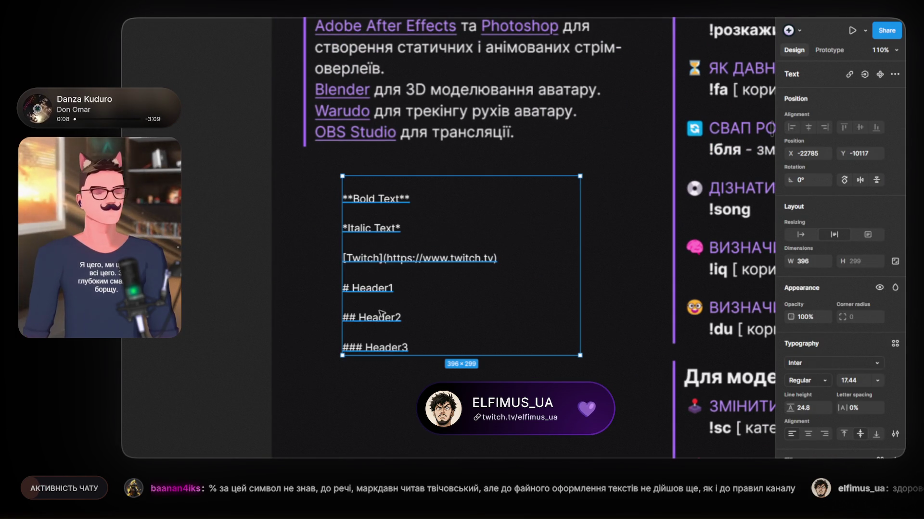
double_click(427, 349)
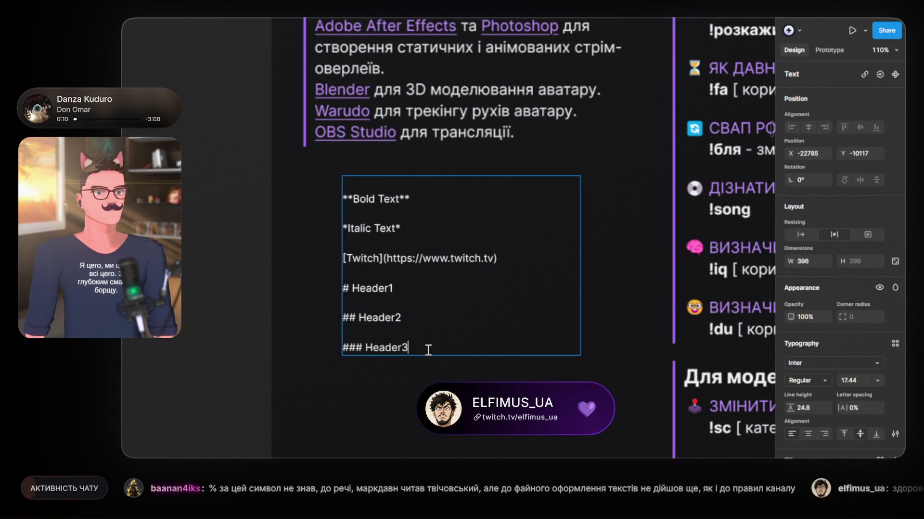
key("Return")
key("Return")
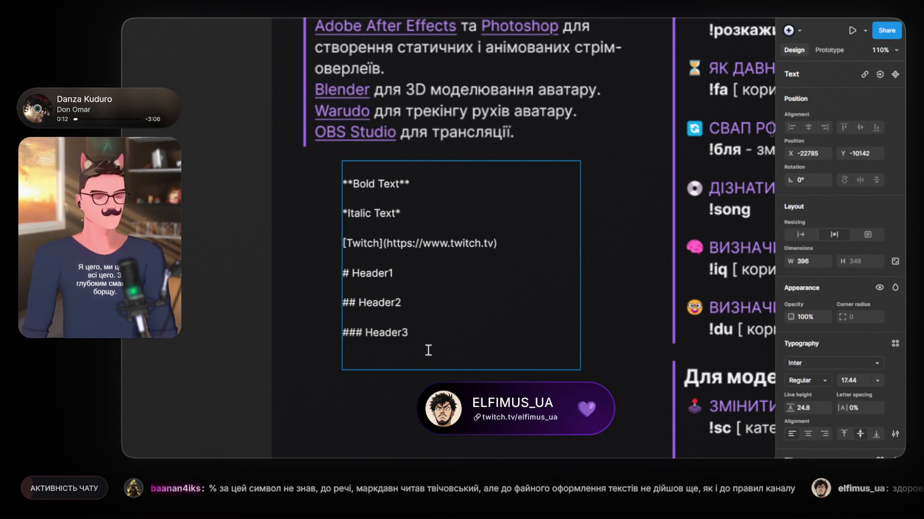
type("/")
key("BackSpace")
type("\\")
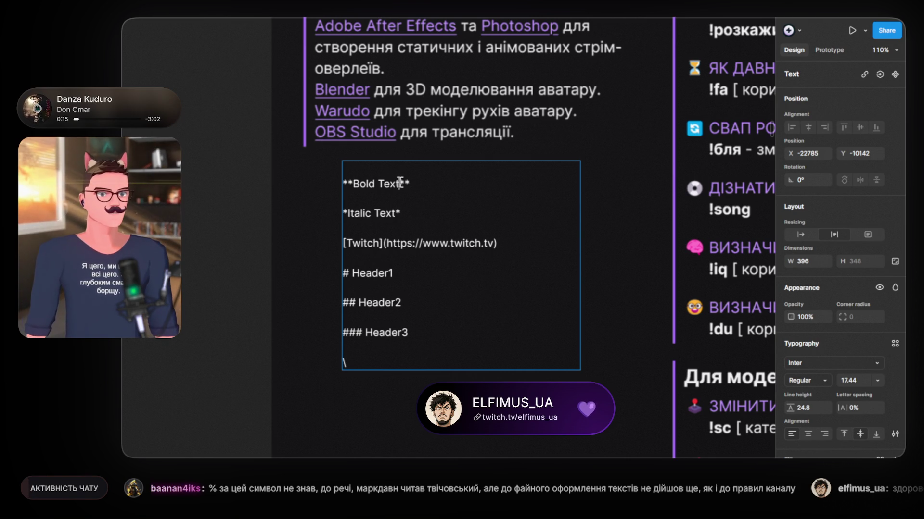
Step: Clear the words inside the bold example so it reads ****
left_click_drag(399, 183, 354, 183)
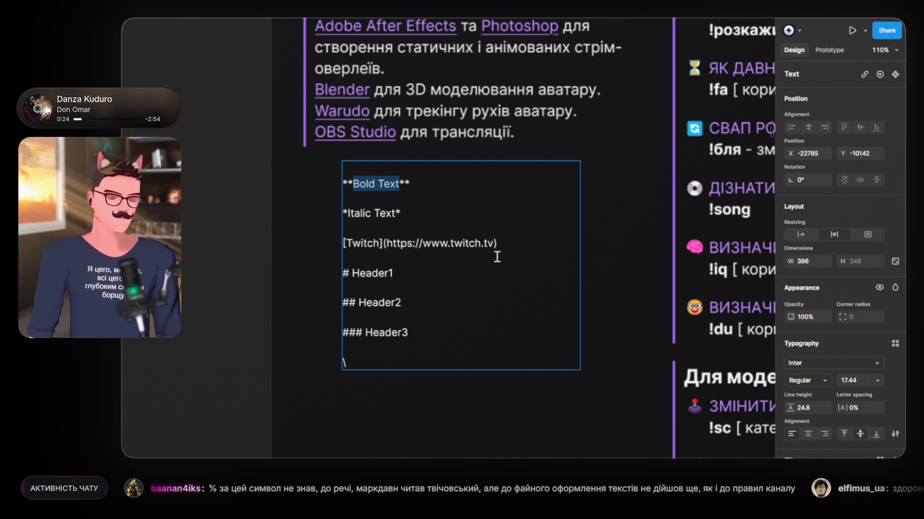
type("ТОВСТИЙ")
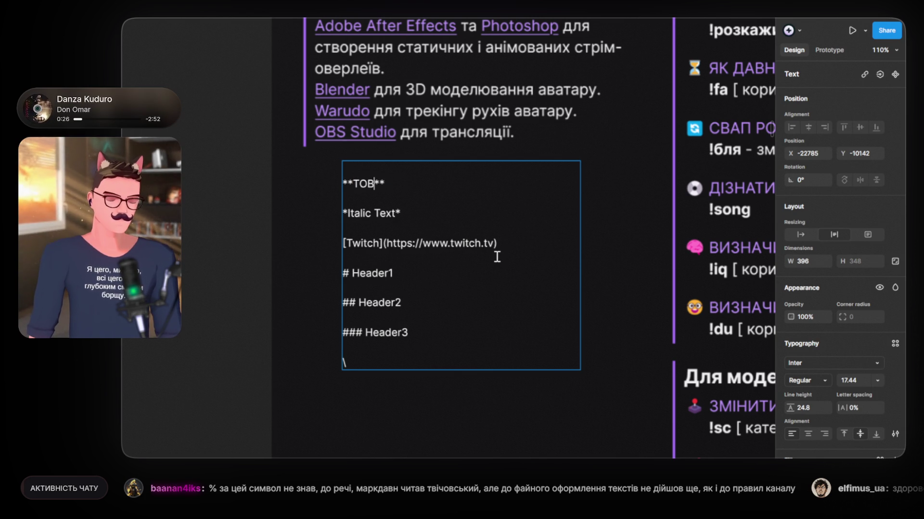
key("BackSpace")
key("BackSpace")
key("BackSpace")
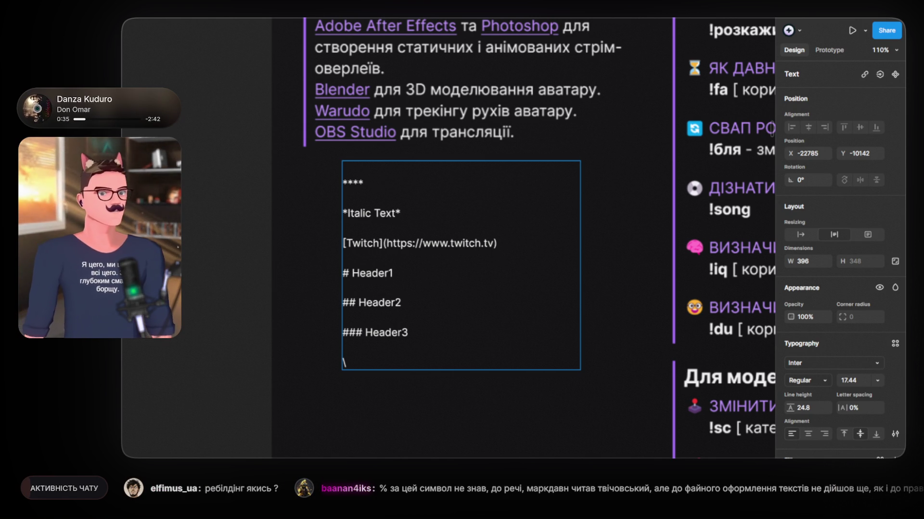
key("Escape")
scroll(555, 253, "down", 15)
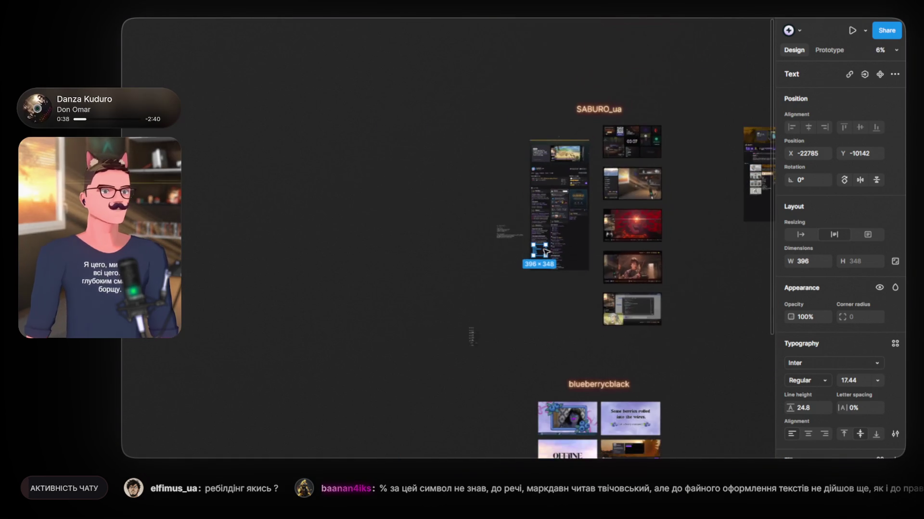
left_click_drag(670, 221, 319, 57)
scroll(323, 227, "up", 6)
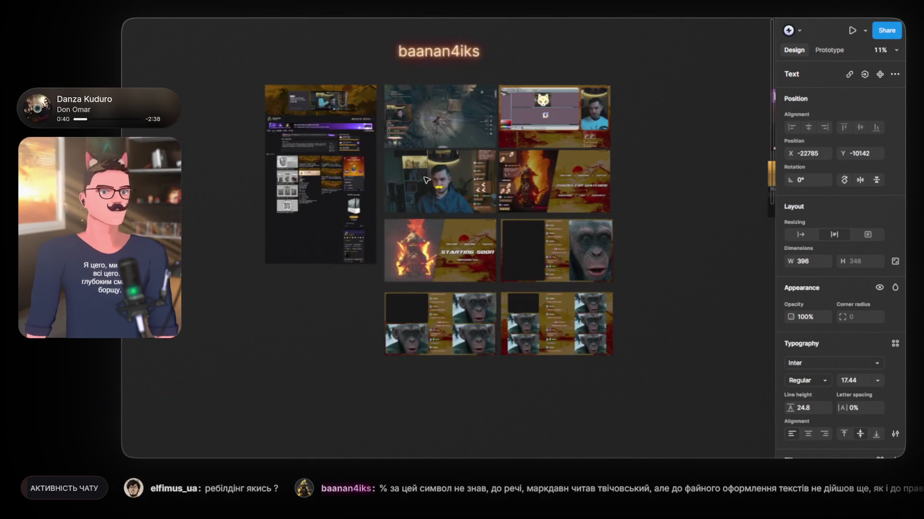
scroll(404, 258, "down", 5)
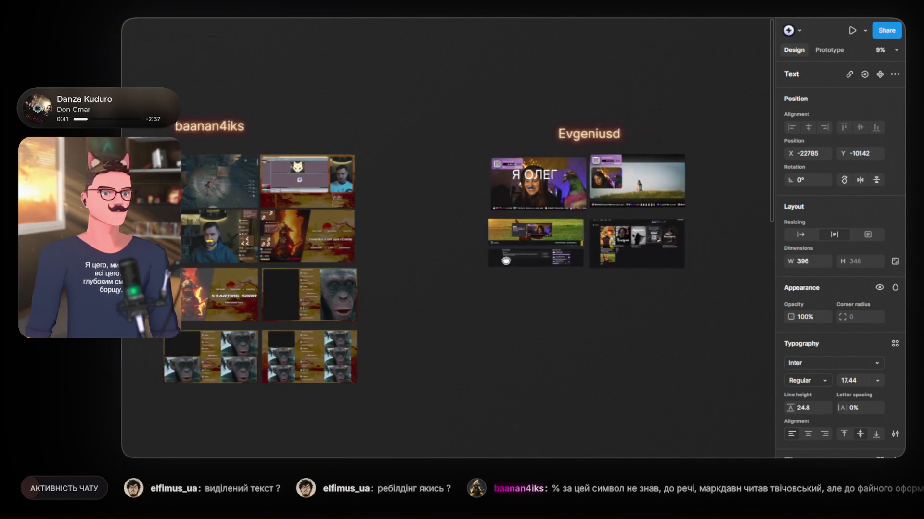
mouse_move(574, 268)
left_mouse_down()
mouse_move(367, 242)
mouse_move(362, 285)
mouse_move(408, 63)
mouse_move(512, 187)
mouse_move(553, 173)
mouse_move(419, 163)
mouse_move(377, 94)
mouse_move(332, 348)
mouse_move(414, 258)
mouse_move(323, 273)
left_mouse_up()
key("shift+2")
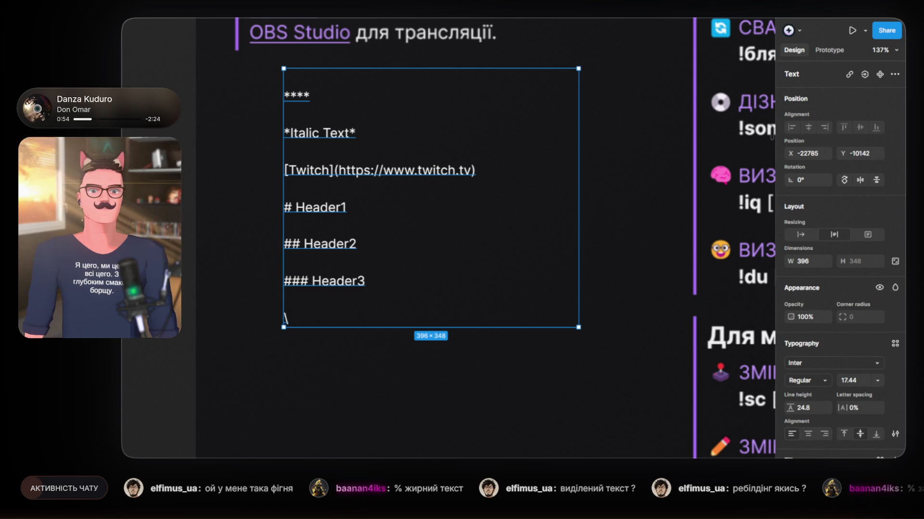
Step: Type 'Жирний текст' between the bold line's double asterisks
left_click(445, 239)
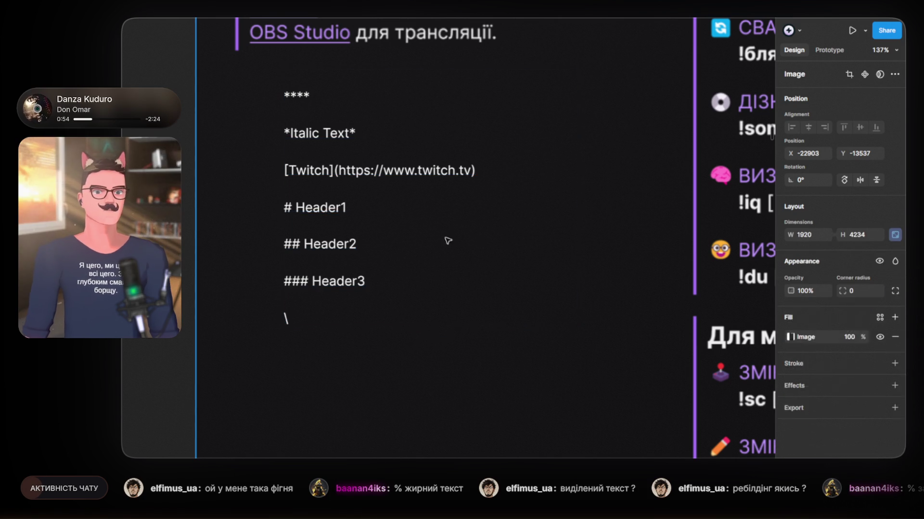
left_click(318, 291)
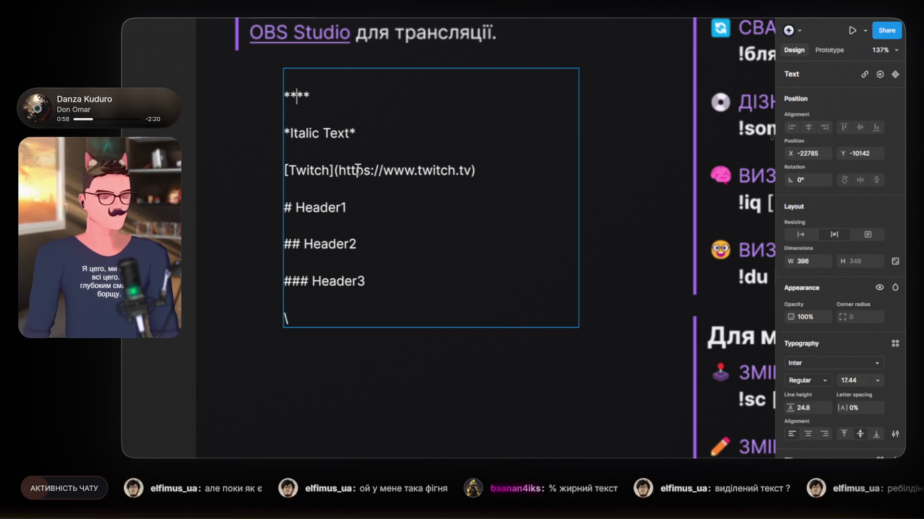
type("Жирний тек")
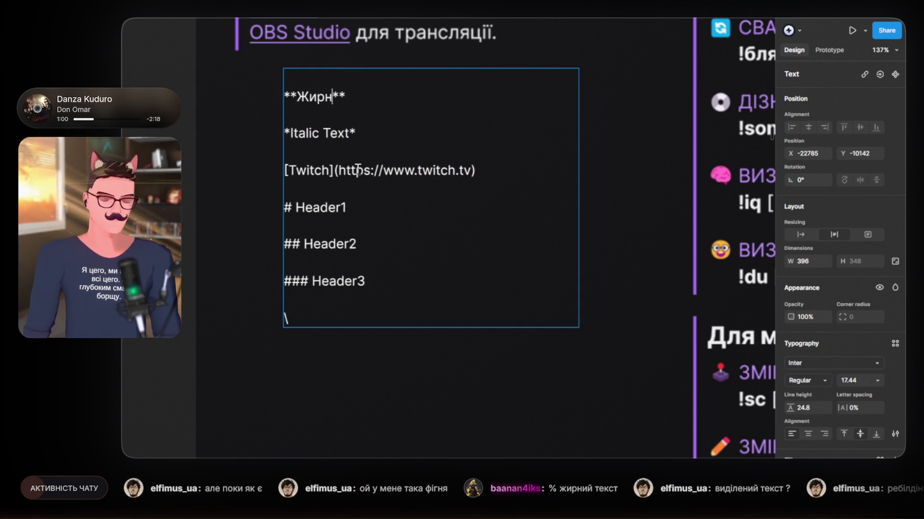
type("ст")
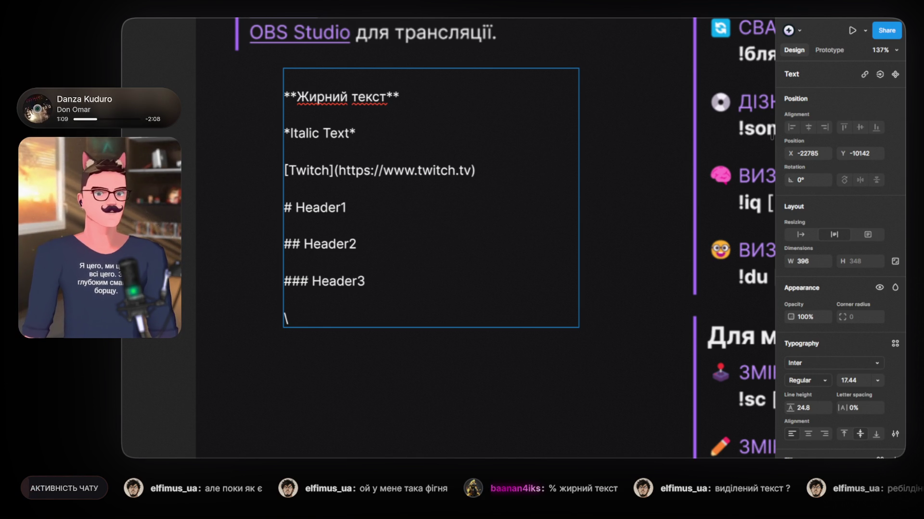
key("Escape")
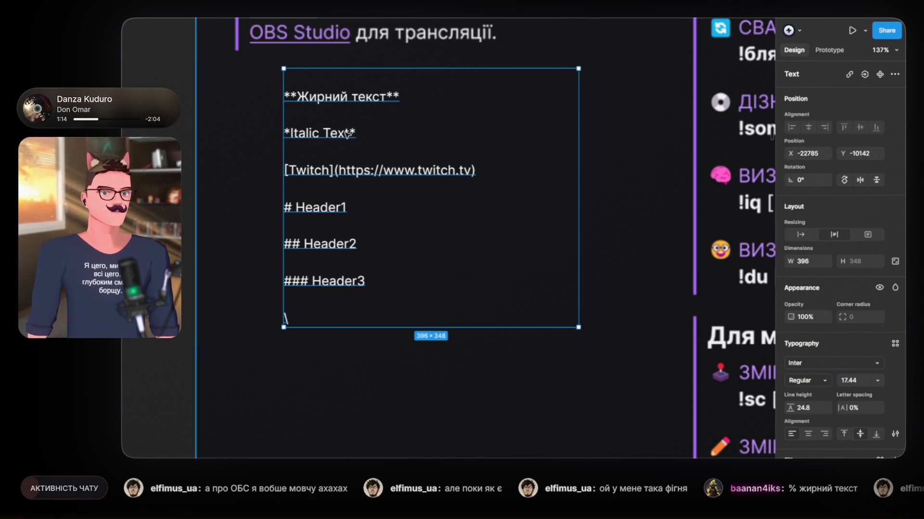
Step: Replace 'Italic Text' on the italic line with 'Похилений текст'
double_click(357, 96)
left_click(357, 96)
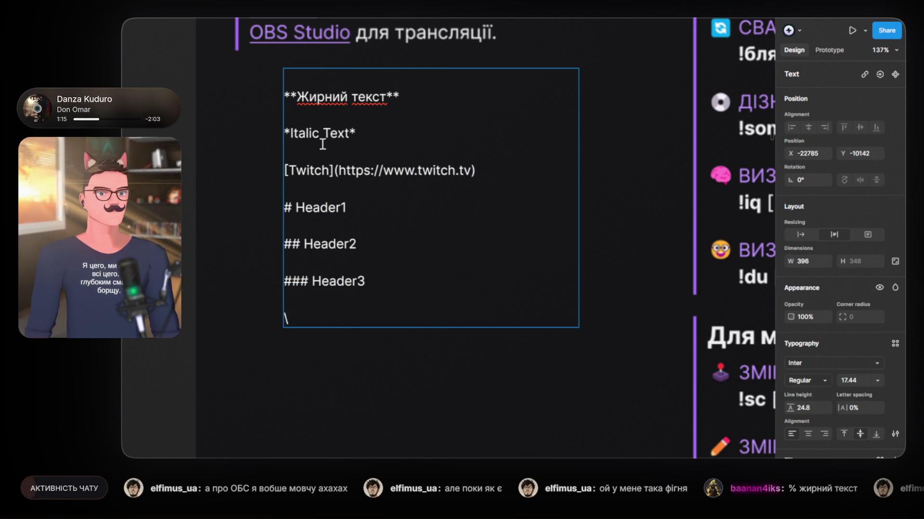
left_click_drag(291, 134, 352, 133)
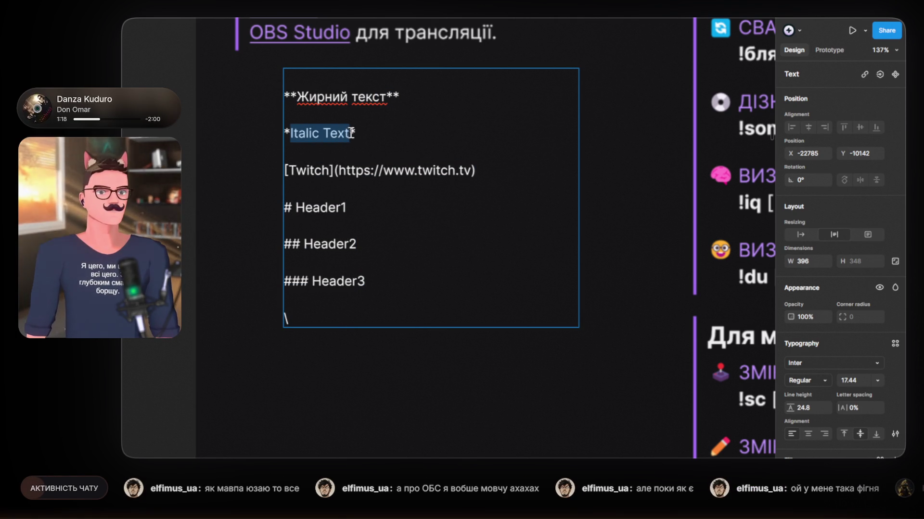
type("Пох")
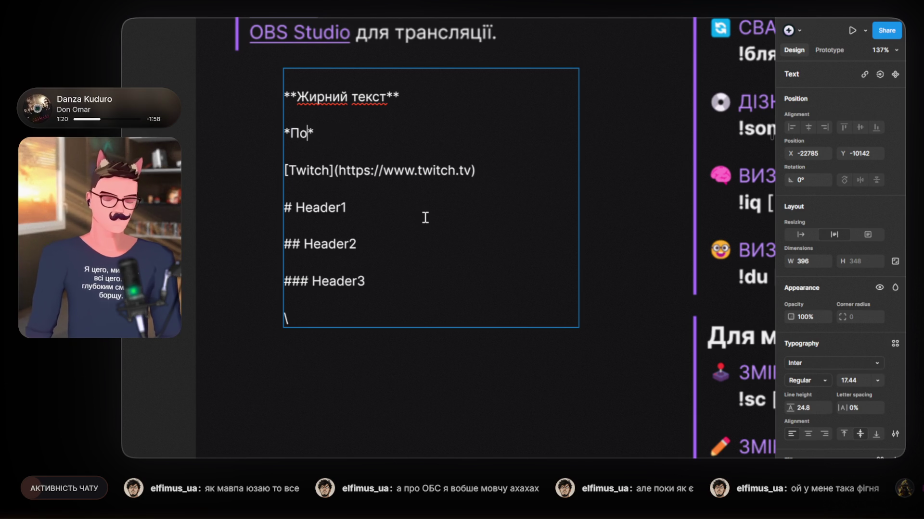
type("илений ")
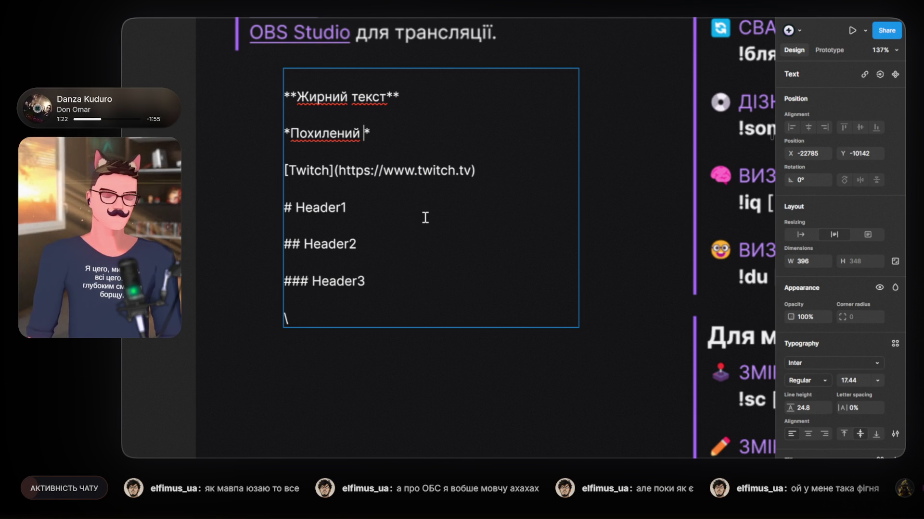
type("текст")
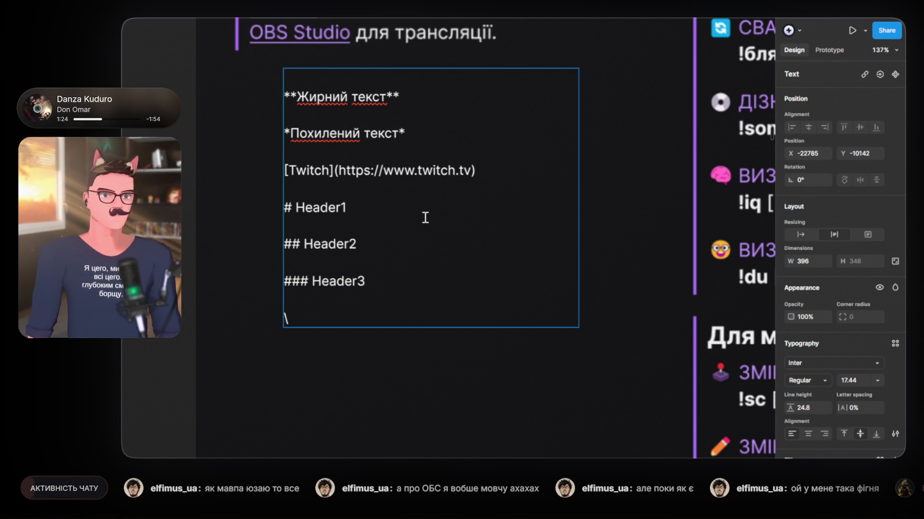
mouse_move(297, 96)
left_mouse_down()
mouse_move(380, 99)
mouse_move(297, 99)
left_mouse_up()
Step: Make 'Жирний текст' Black weight and 'Похилений текст' Italic
left_click(387, 99)
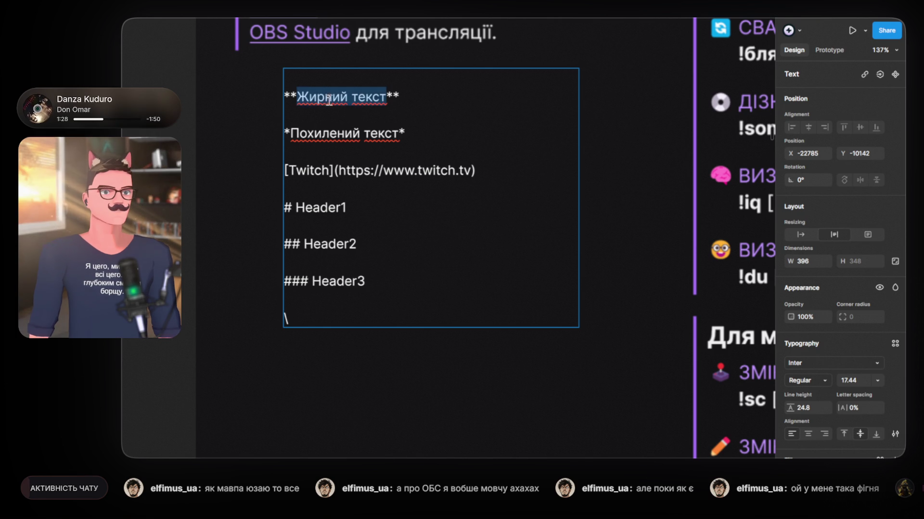
left_click(816, 383)
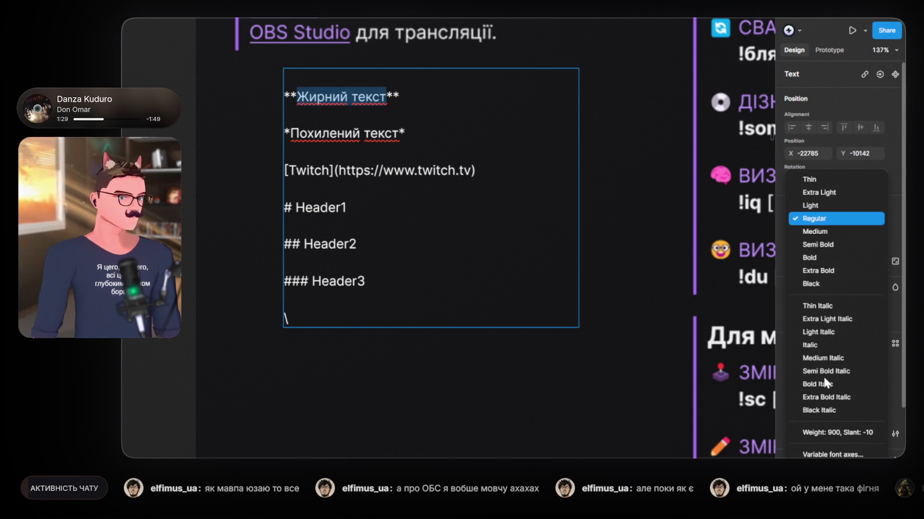
left_click(828, 283)
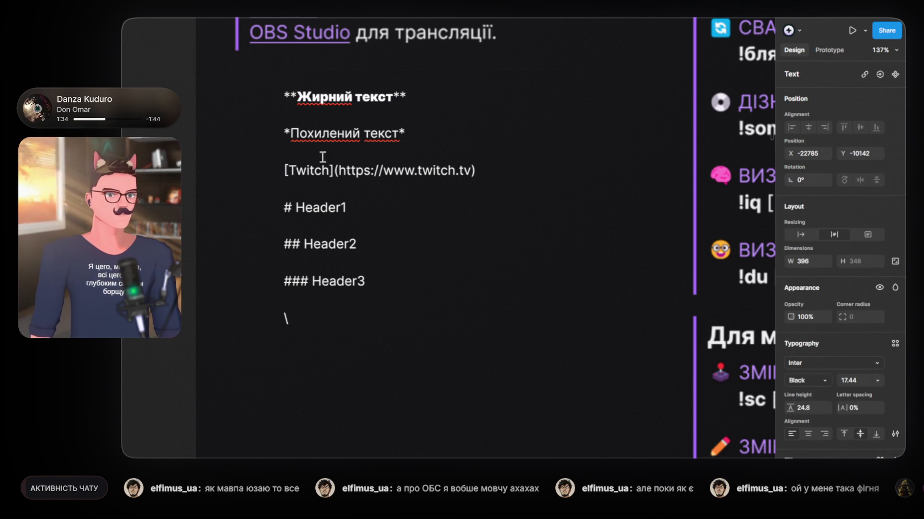
left_click_drag(291, 134, 398, 134)
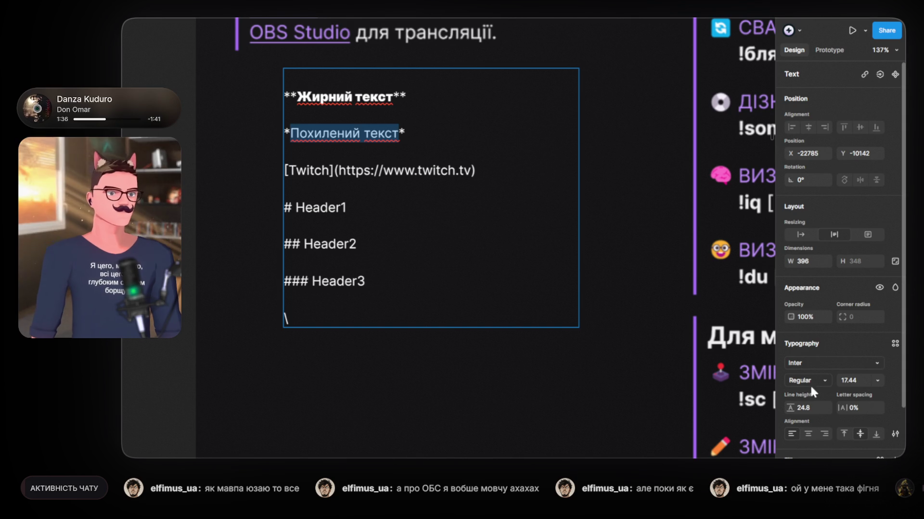
left_click(821, 380)
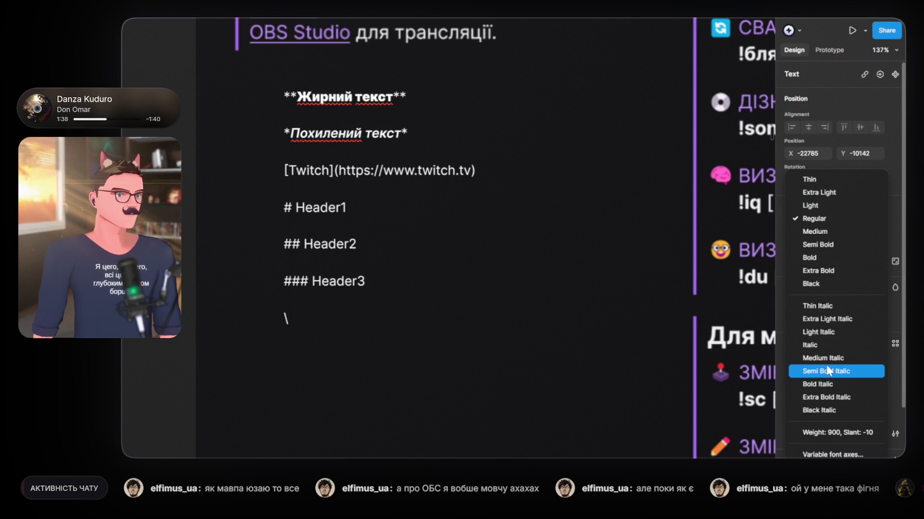
left_click(839, 346)
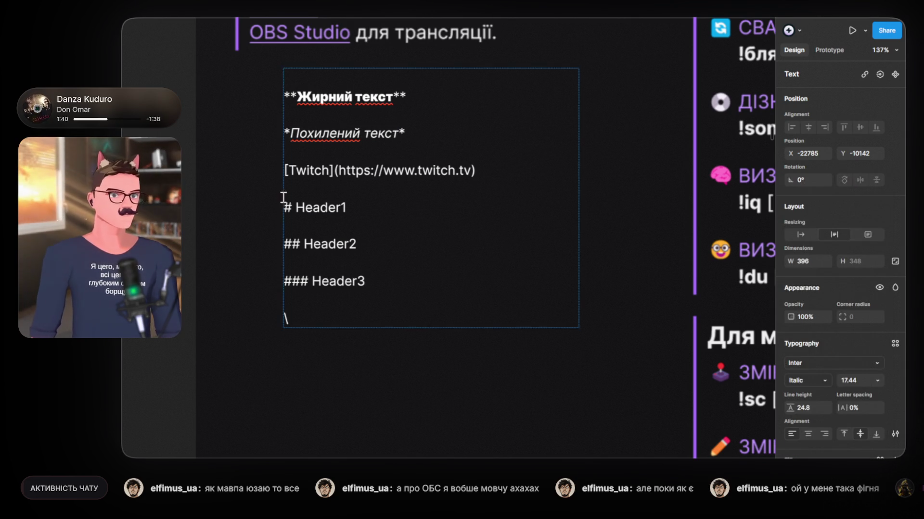
Step: Try ТЕКСТ and НАЗВА КНОПКИ as the link label, revert to Twitch, and go to the line's end
left_click(297, 171)
left_click_drag(288, 171, 329, 171)
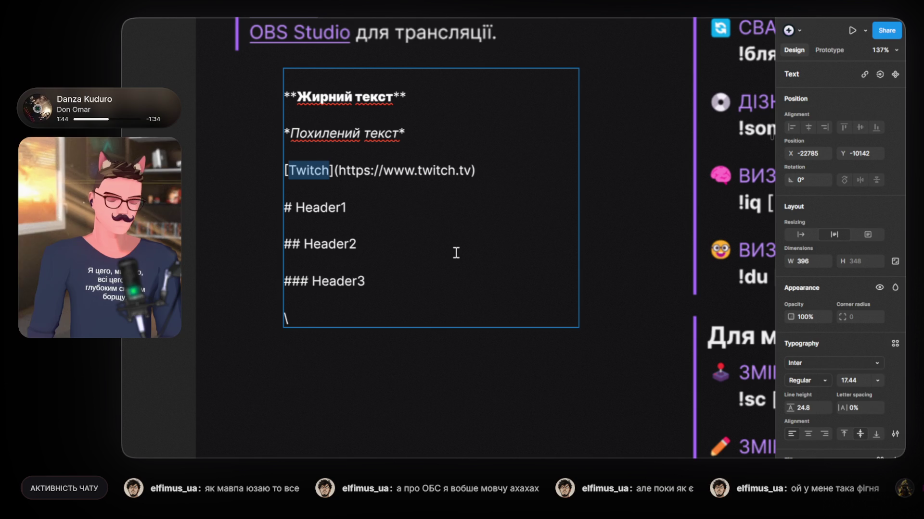
type("ТЕКСТ")
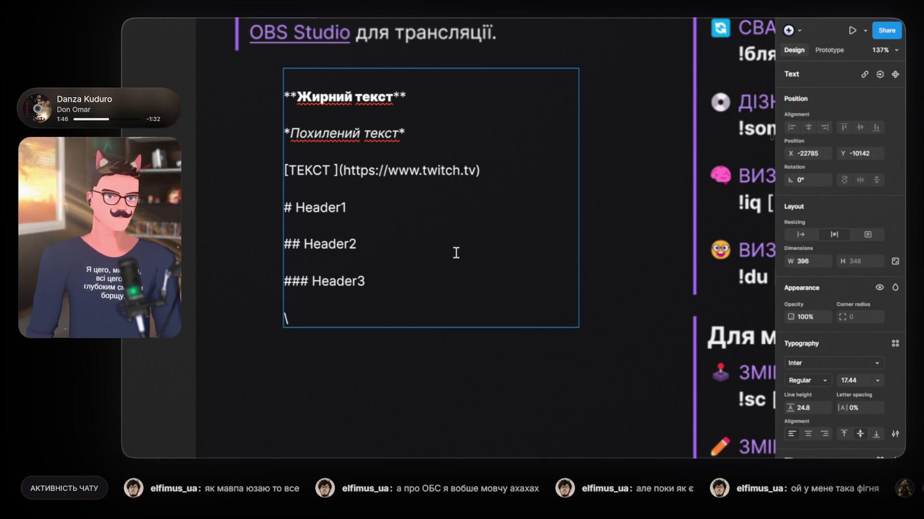
key("BackSpace")
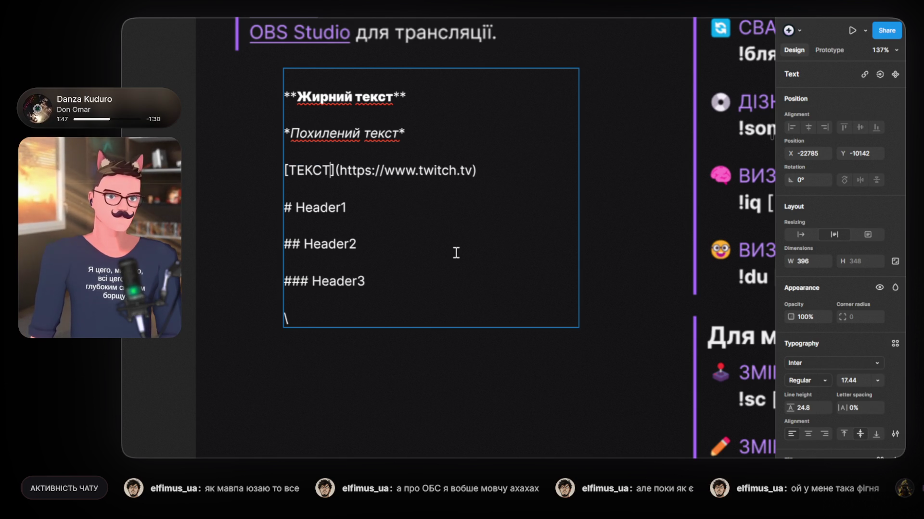
key("ctrl+z")
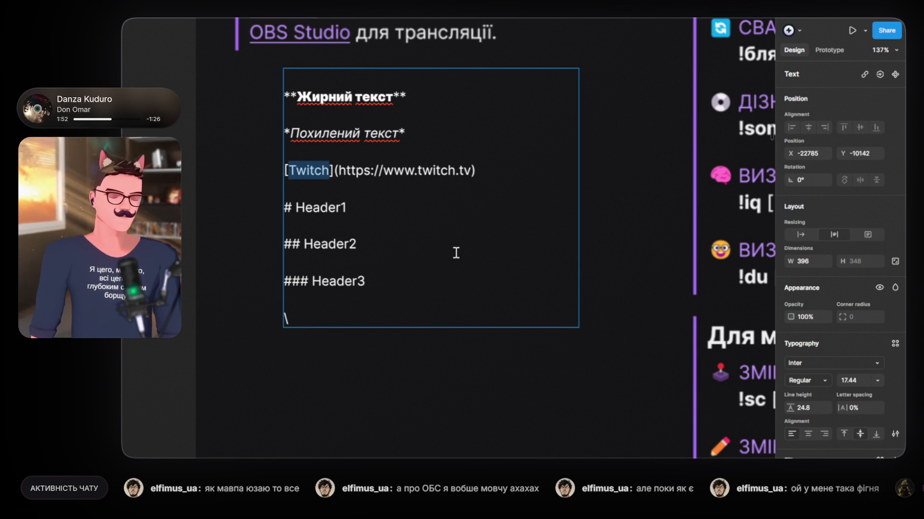
type("НАЗВА ")
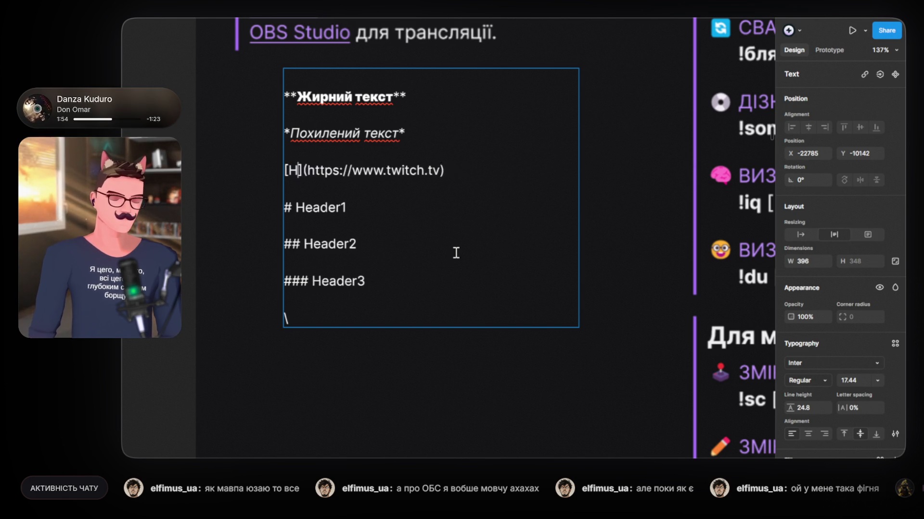
type("КНОПКИ")
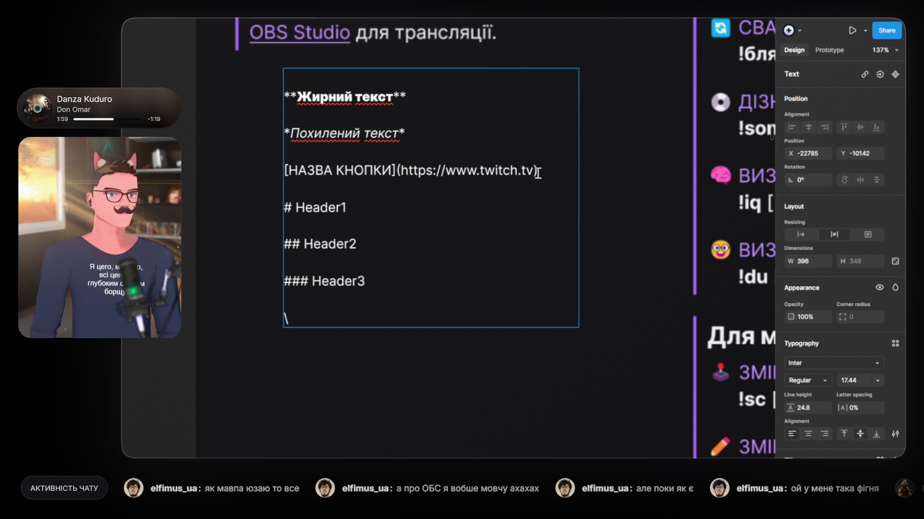
key("ctrl+z")
key("ctrl+z")
key("ctrl+z")
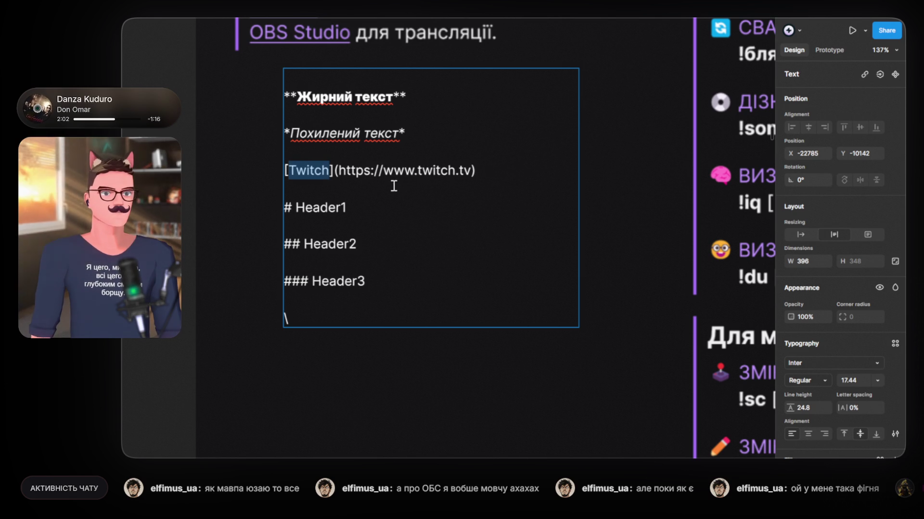
key("Right")
left_click(480, 172)
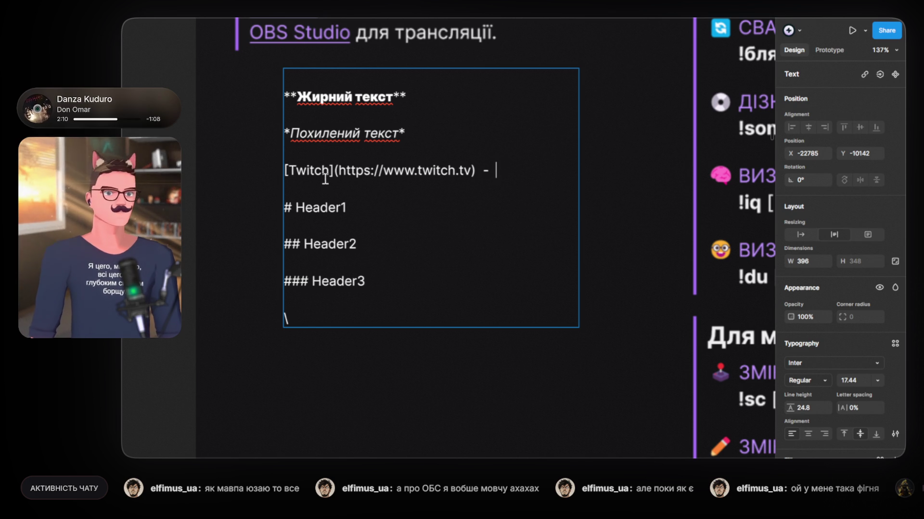
Step: Paste a copy of the word Twitch after the dash on the link line
left_click_drag(289, 170, 330, 172)
key("ctrl+c")
left_click(506, 171)
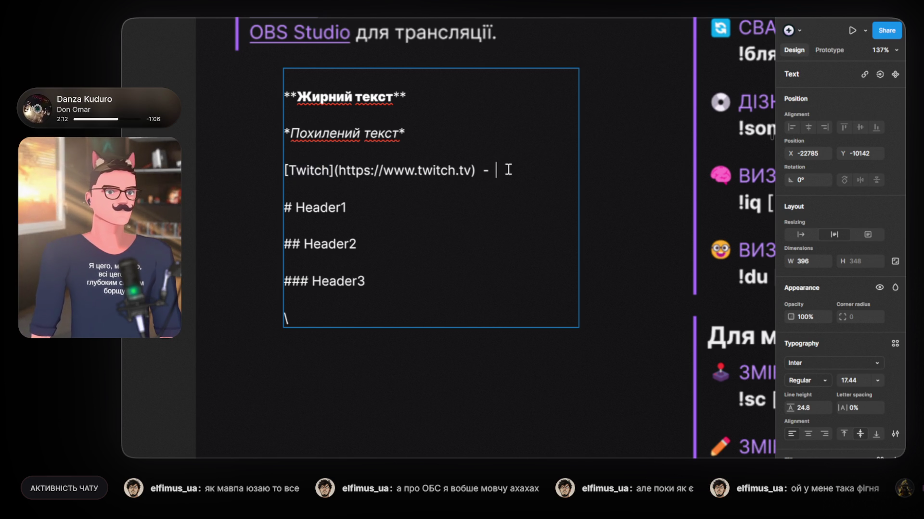
key("ctrl+v")
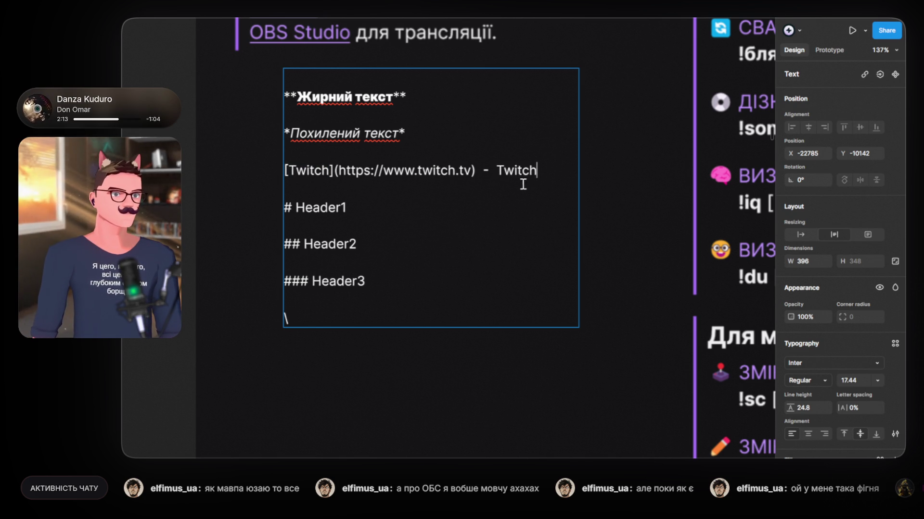
left_click_drag(520, 170, 535, 171)
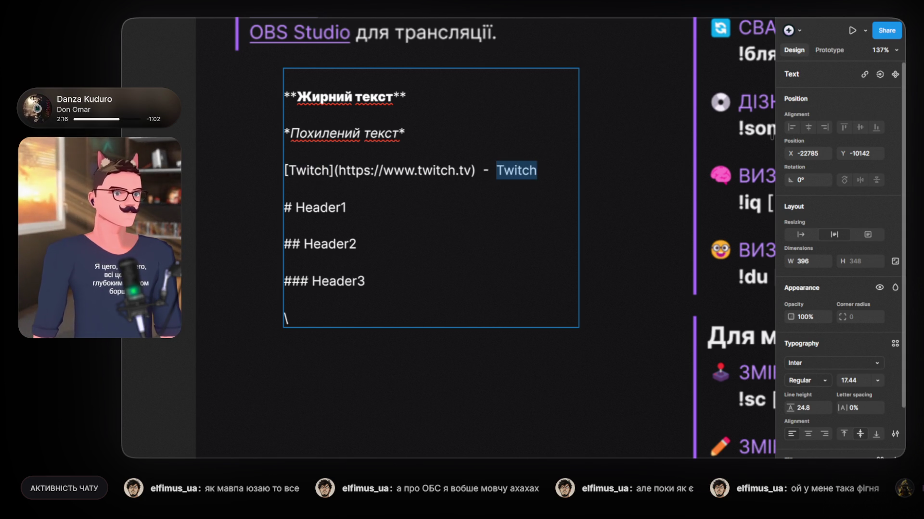
Step: Colour the pasted Twitch purple B38BEF, sampled from the card's lighter purple
left_click(791, 456)
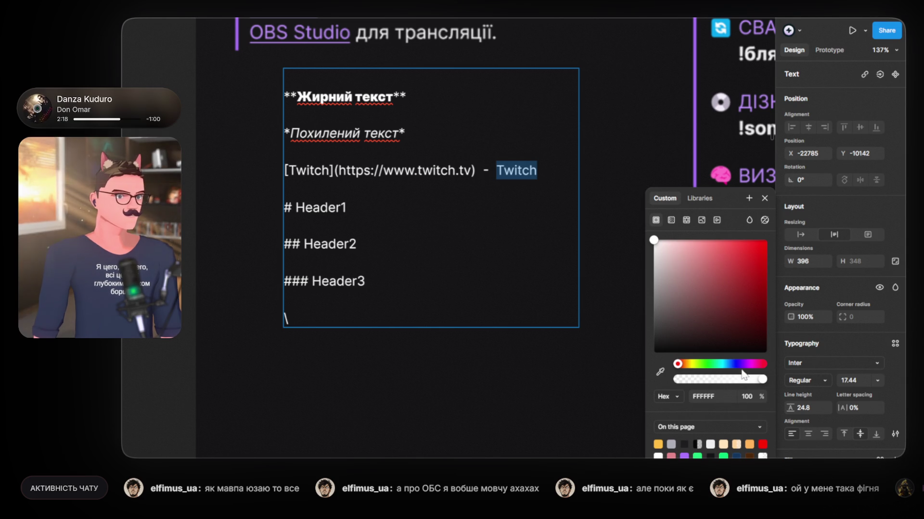
left_click_drag(732, 311, 735, 240)
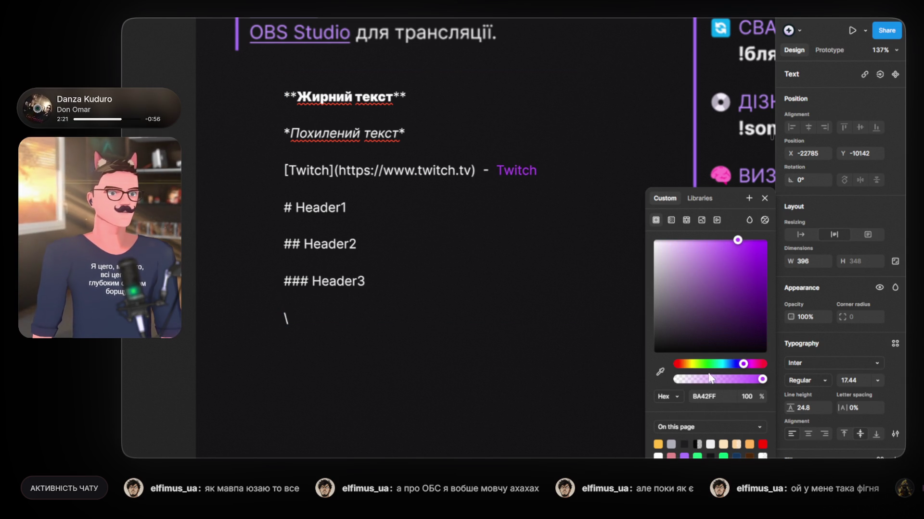
left_click(660, 372)
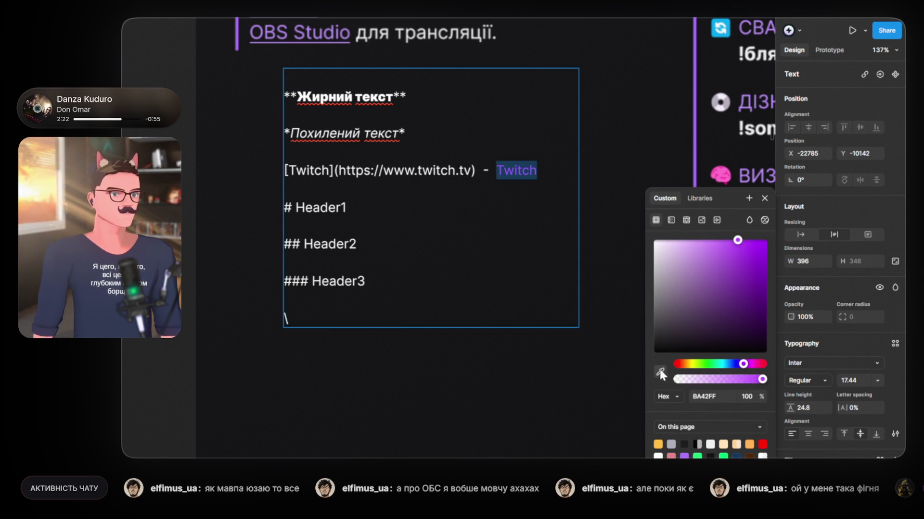
left_click(334, 28)
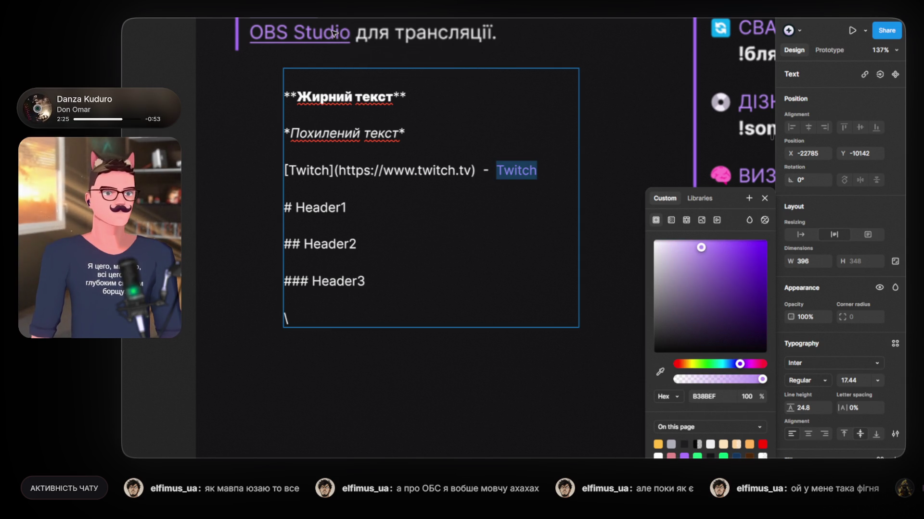
Step: Set the pasted Twitch to Medium weight and underline it like a link
left_click(828, 380)
left_click(817, 380)
left_click(826, 377)
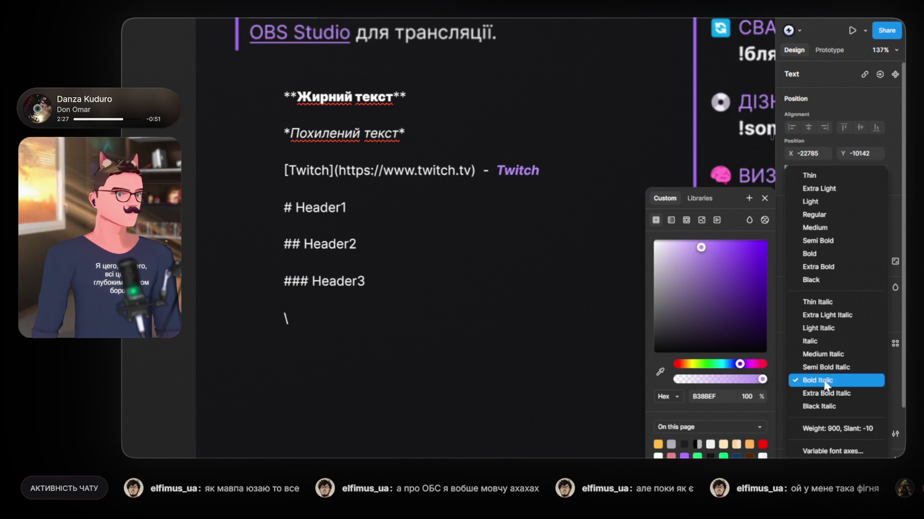
left_click(813, 229)
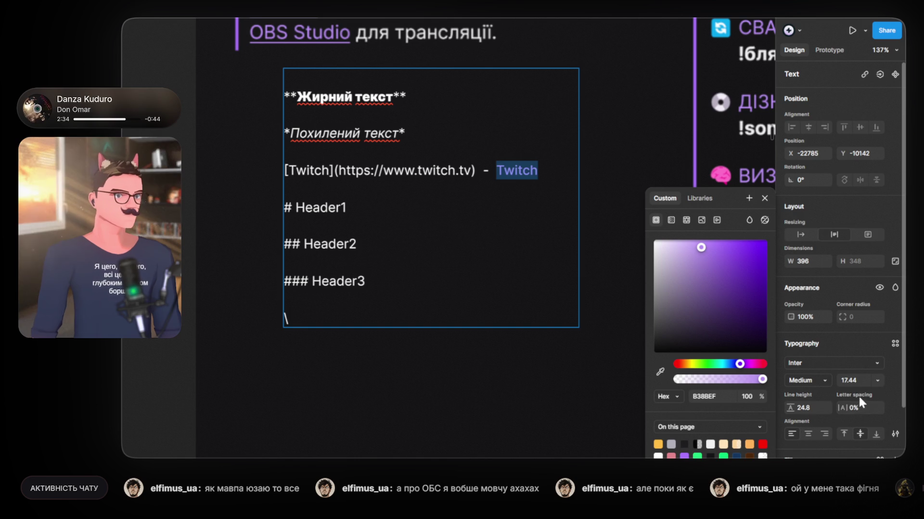
left_click(895, 434)
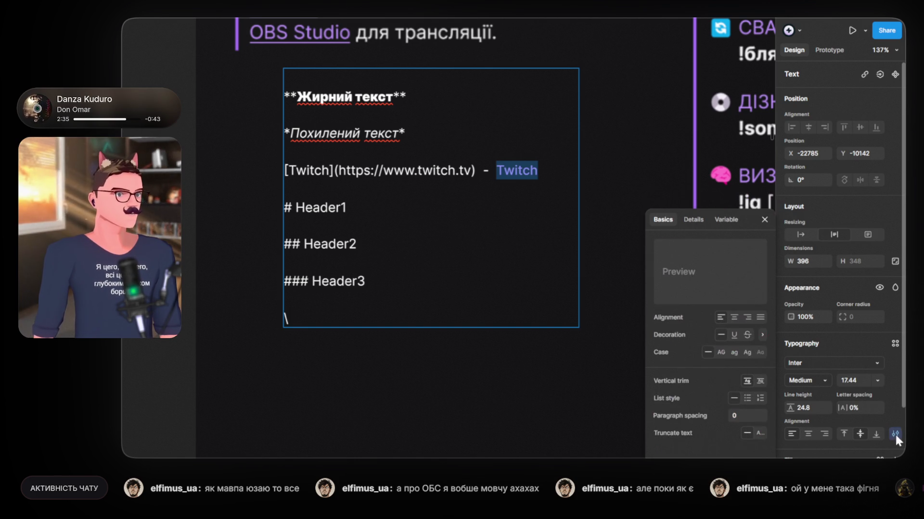
left_click(734, 335)
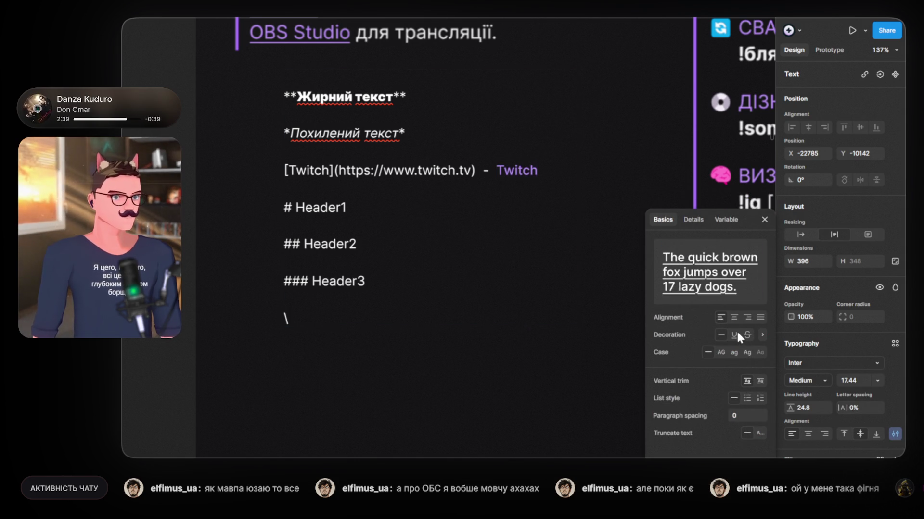
Step: Type '>' after the dash to turn it into an arrow before Twitch
left_click(489, 171)
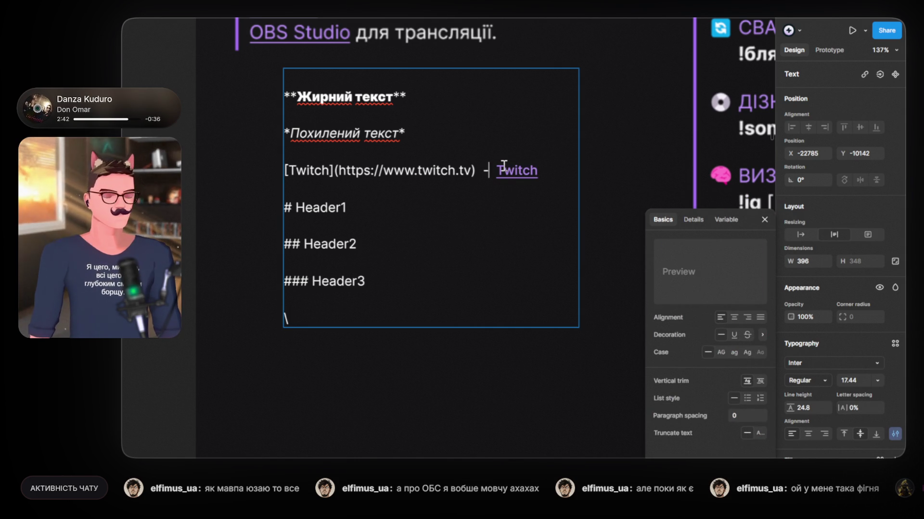
type("Ю>")
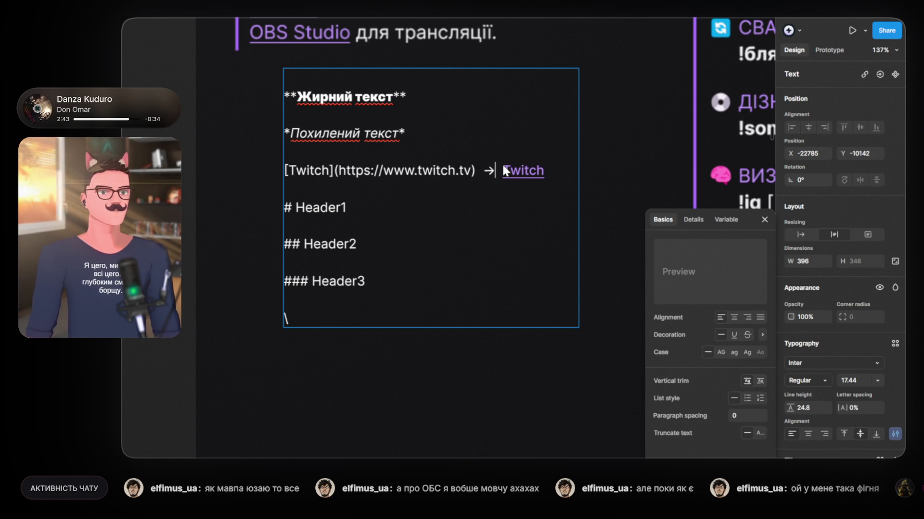
left_click(520, 138)
left_click(476, 221)
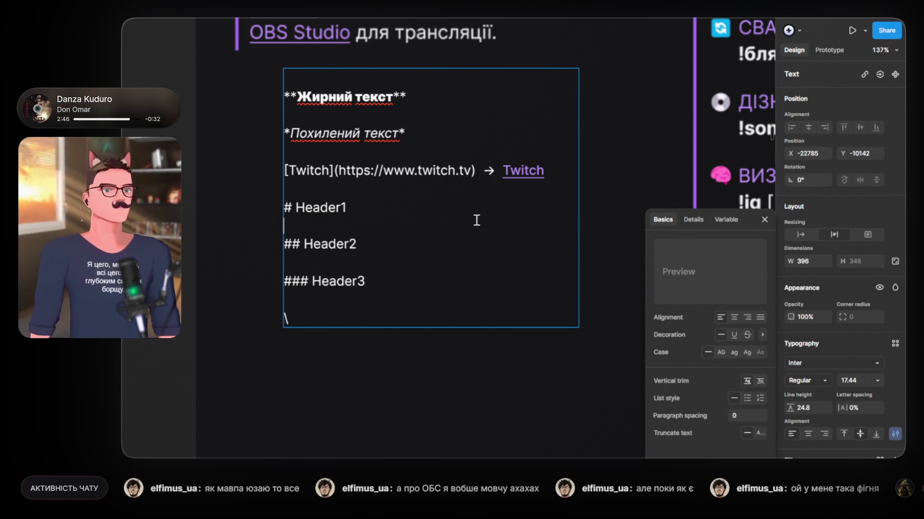
key("ctrl+a")
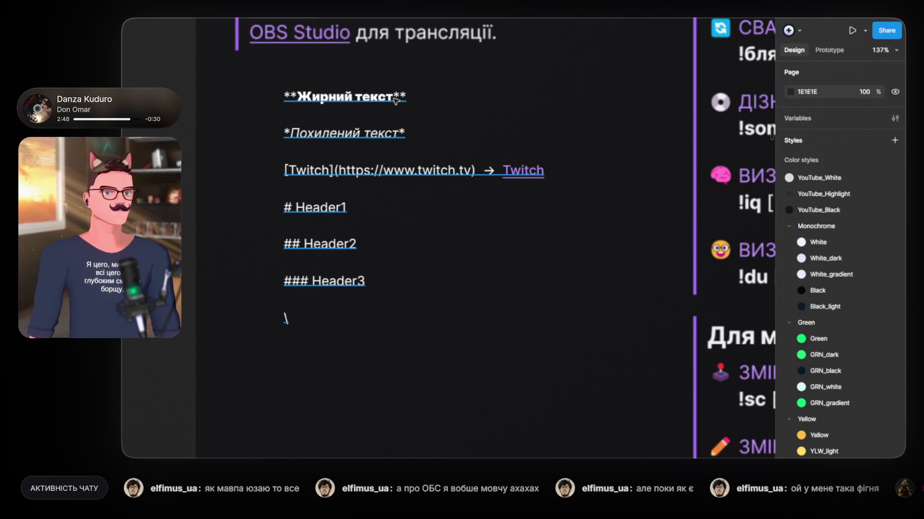
left_click(393, 98)
left_click_drag(394, 96, 296, 96)
Step: Add an arrow and a bold 'Жирний текст' example after the bold line, with Regular source words
double_click(487, 168)
key("ctrl+c")
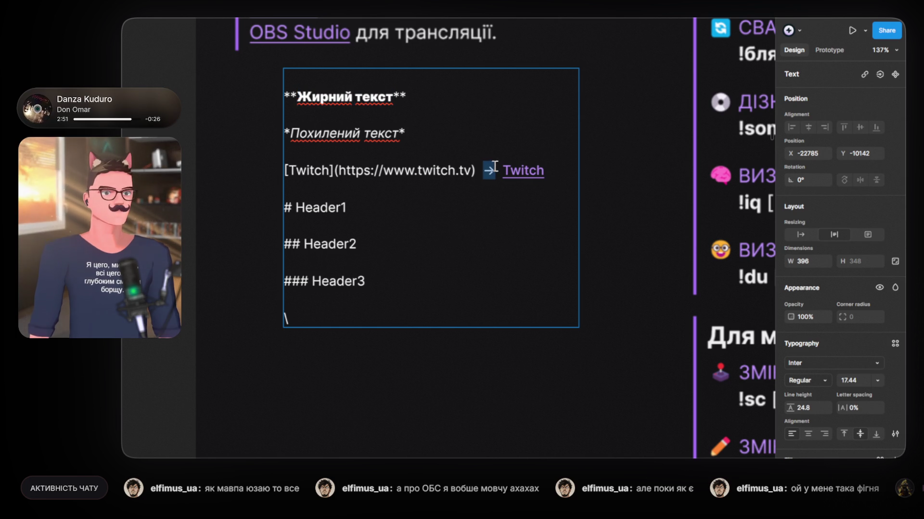
left_click(434, 100)
key("ctrl+v")
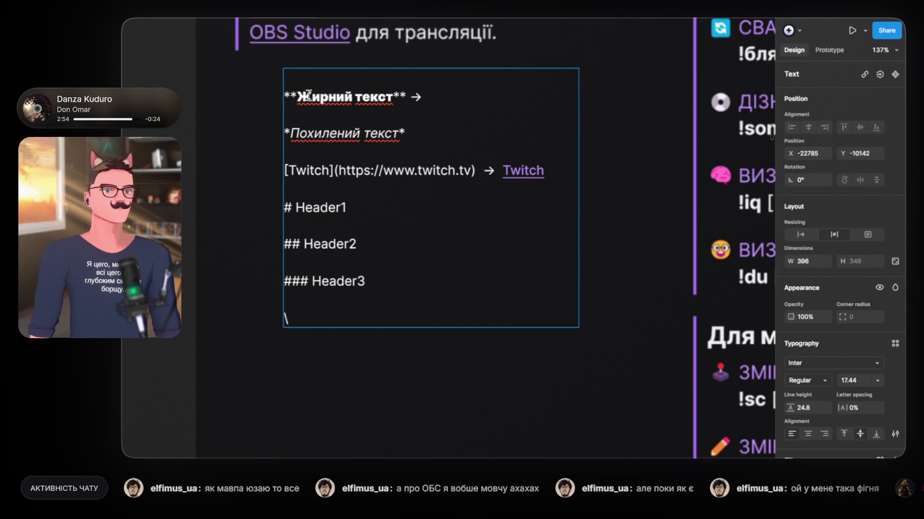
left_click_drag(308, 95, 393, 100)
key("ctrl+c")
left_click(441, 98)
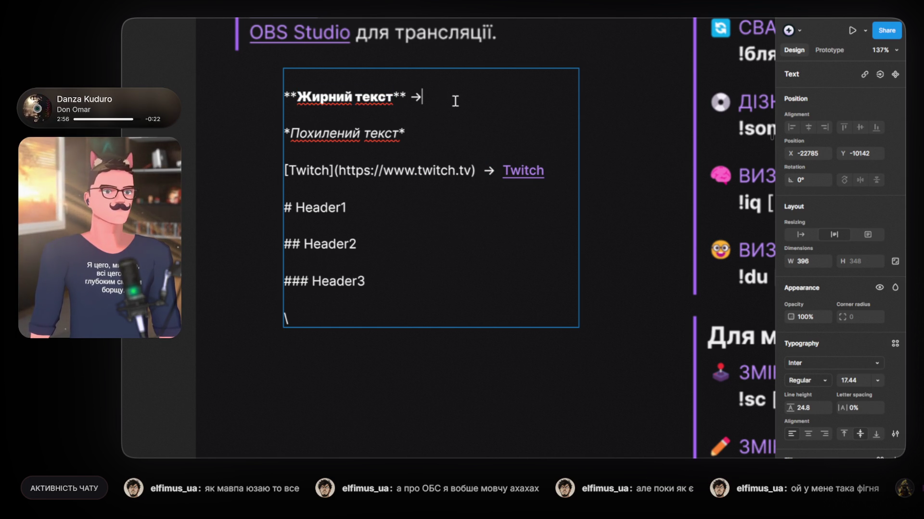
key("ctrl+v")
left_click_drag(392, 96, 298, 96)
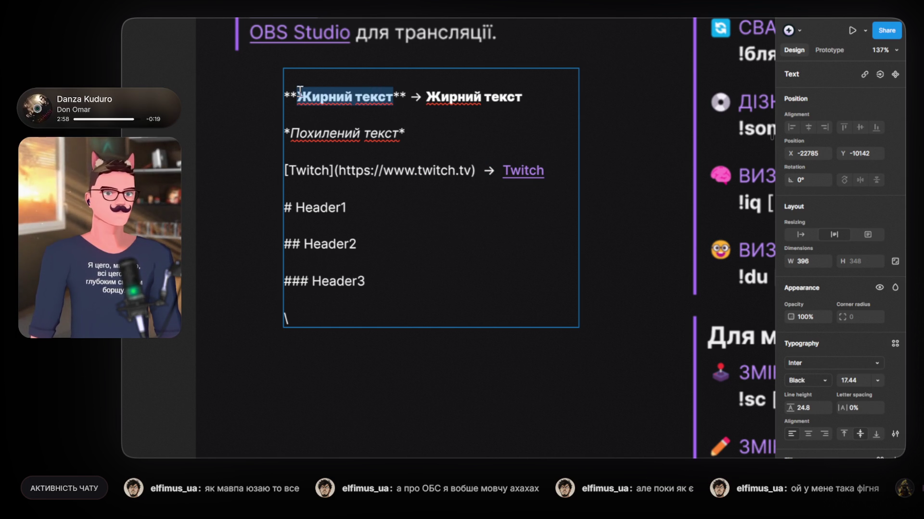
left_click(817, 382)
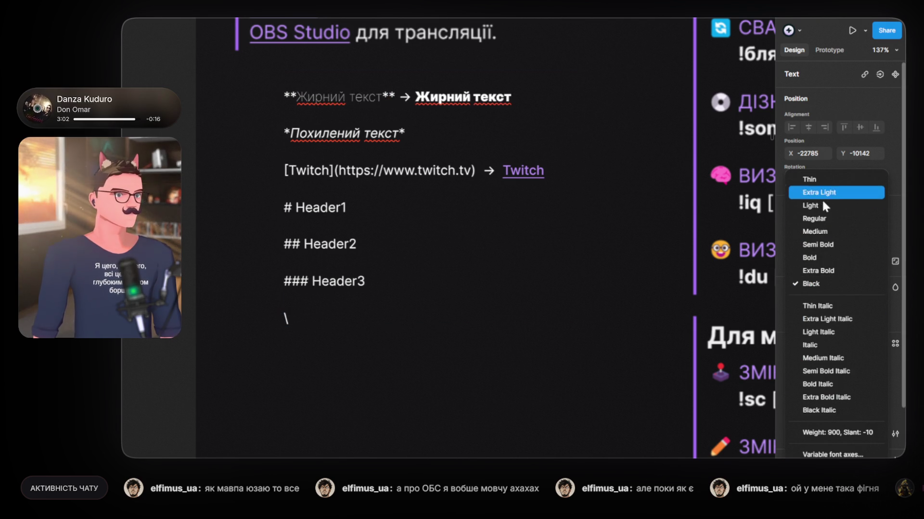
left_click(814, 218)
Step: Add an arrow and an italic 'Похилений текст' example after the italic line, with upright source words
mouse_move(292, 134)
left_mouse_down()
mouse_move(396, 134)
mouse_move(290, 131)
left_mouse_up()
left_click(422, 131)
type("Похилений текст")
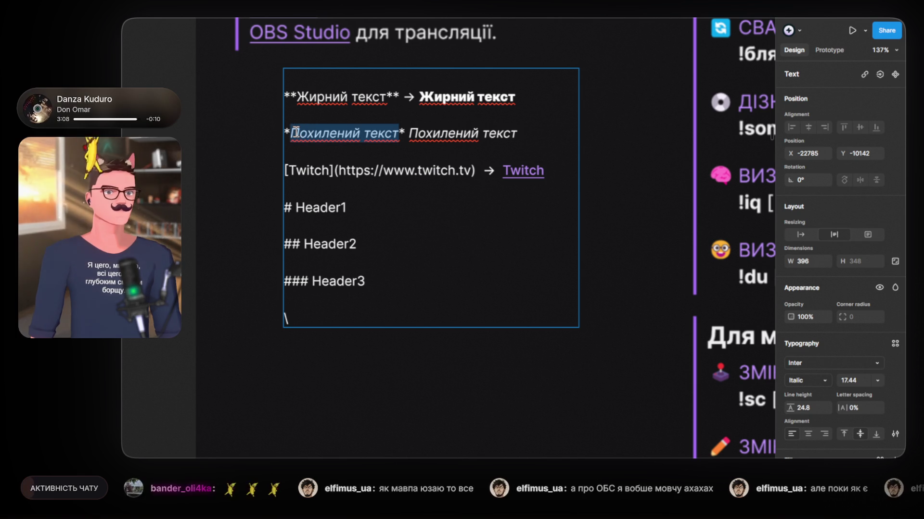
left_click(828, 381)
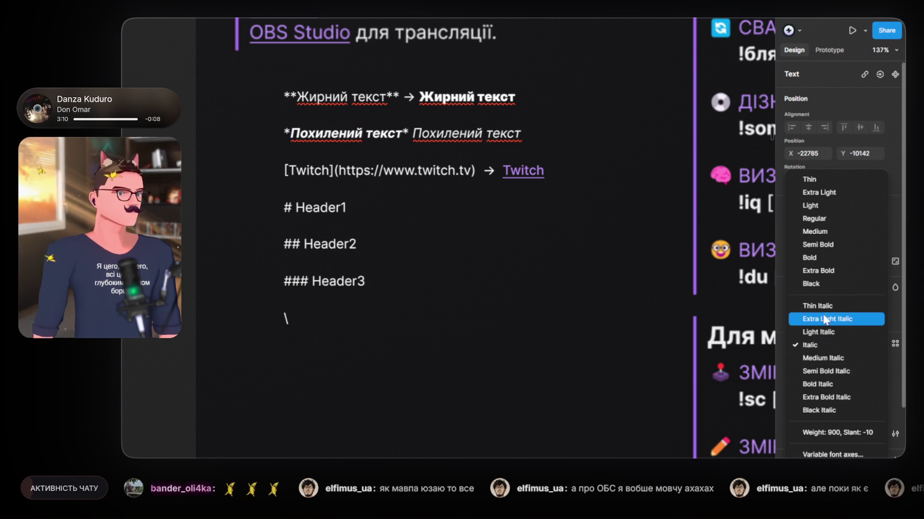
left_click(814, 219)
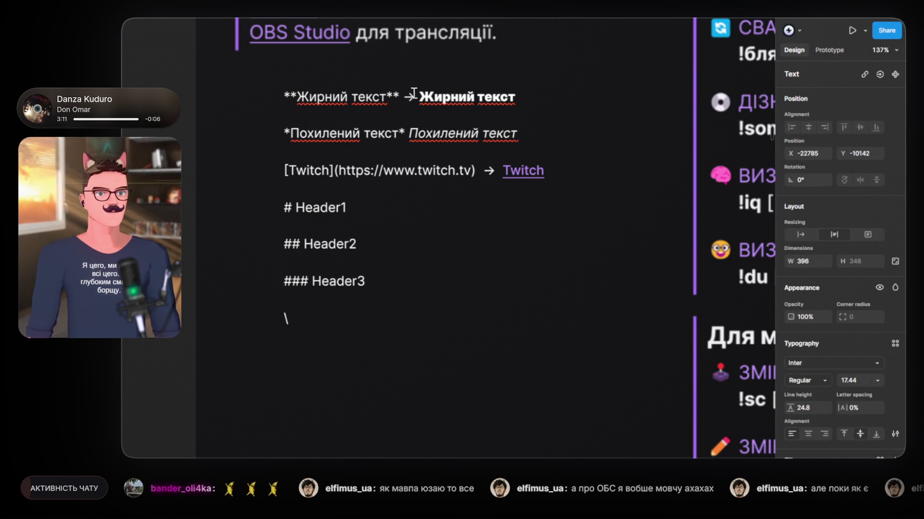
double_click(405, 131)
type("->")
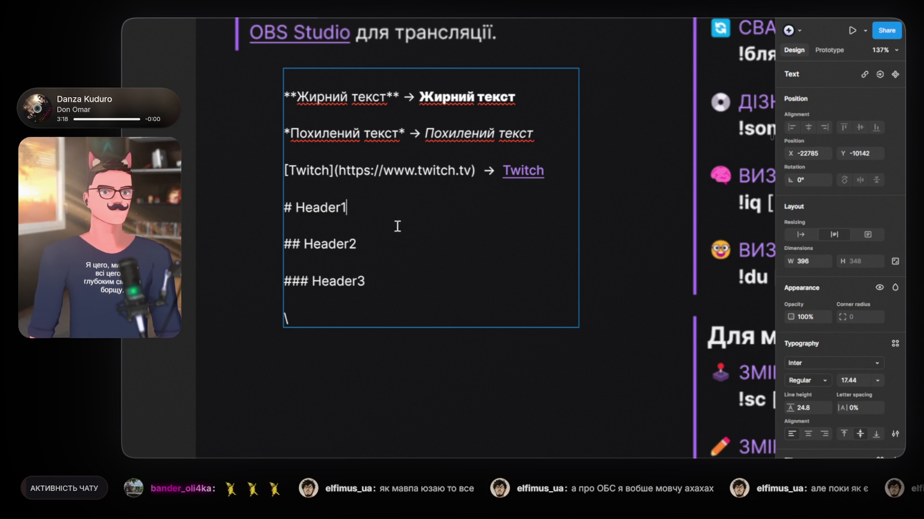
double_click(489, 171)
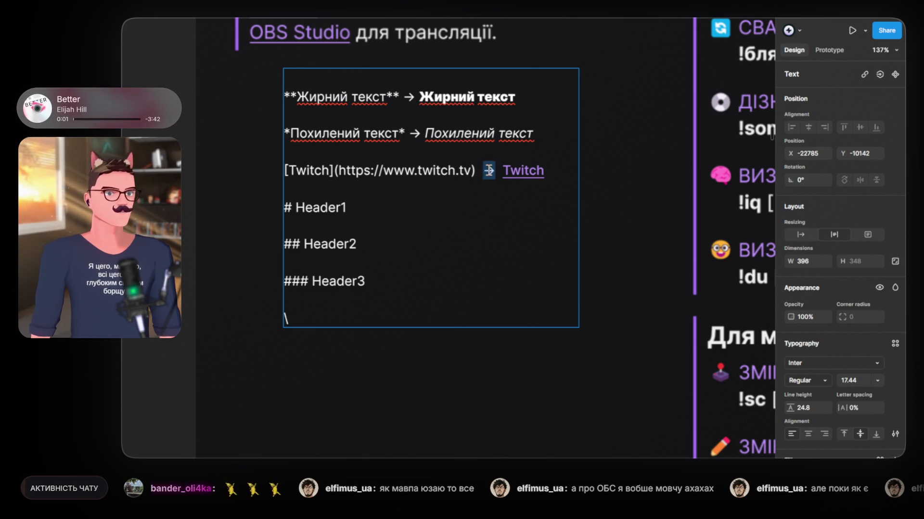
key("Escape")
left_click(231, 240)
scroll(325, 251, "down", 5)
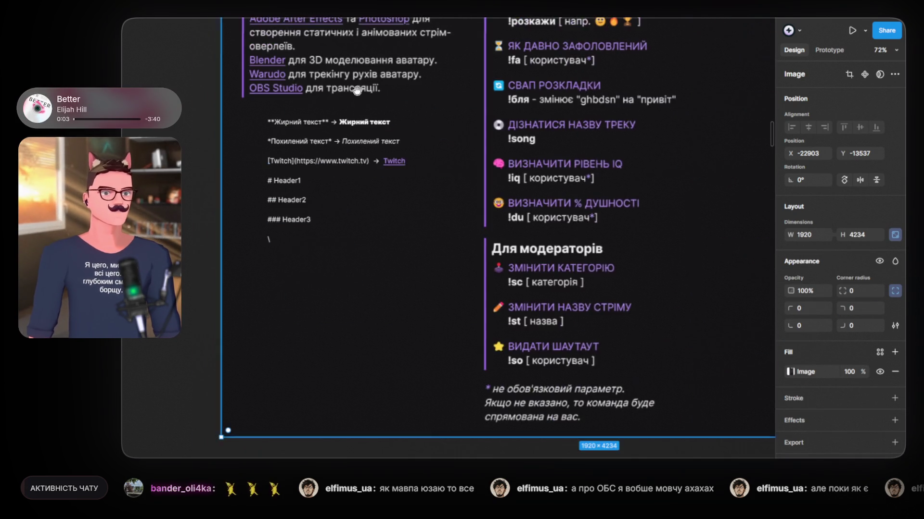
scroll(325, 251, "up", 5)
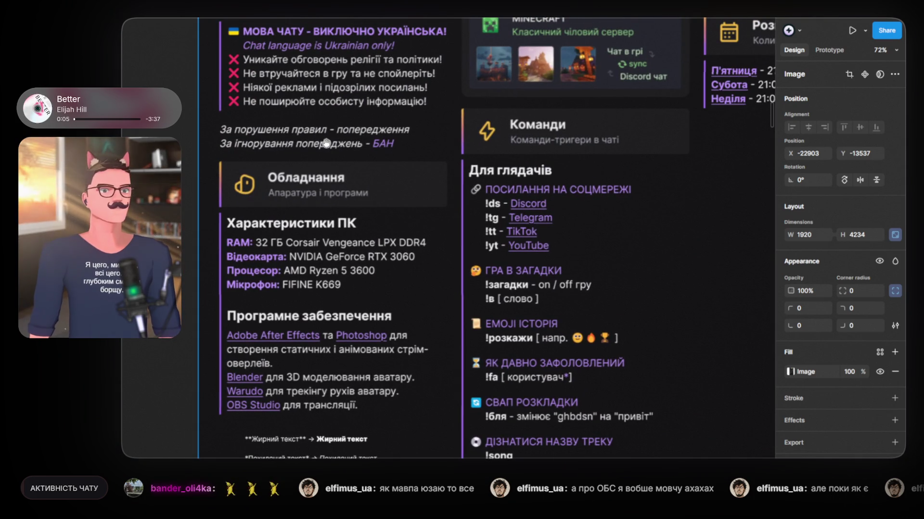
scroll(338, 314, "up", 5)
scroll(331, 205, "up", 5)
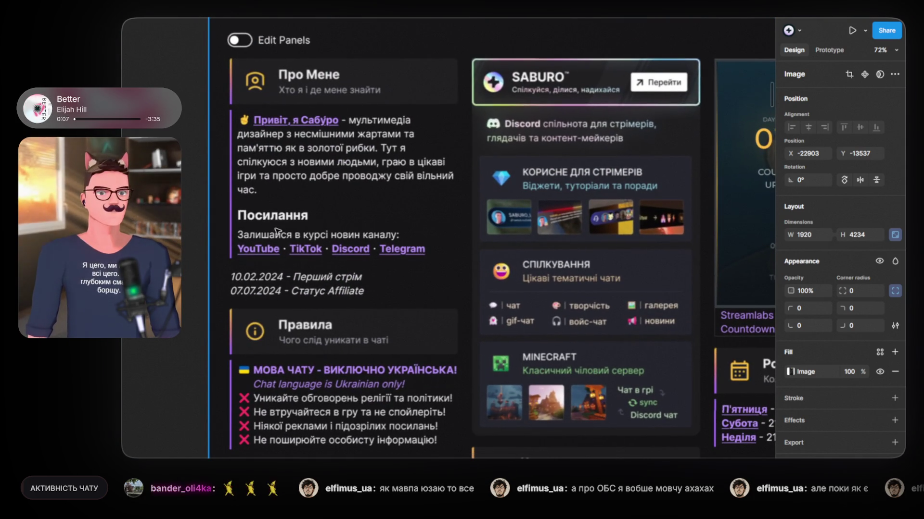
scroll(273, 215, "up", 3)
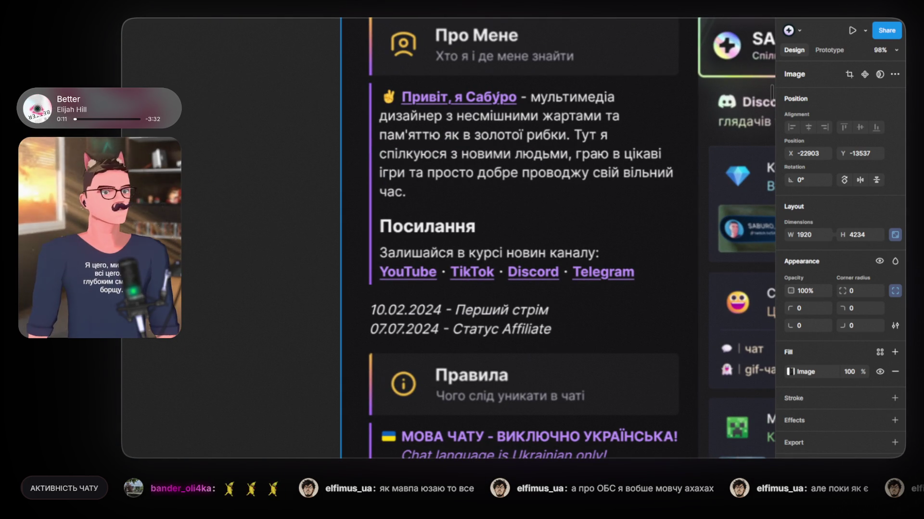
scroll(498, 223, "down", 5)
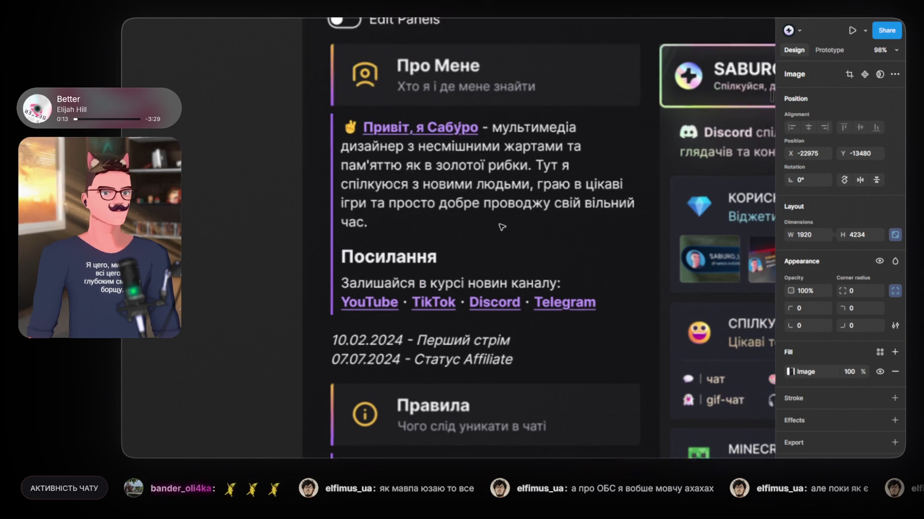
scroll(462, 273, "down", 3)
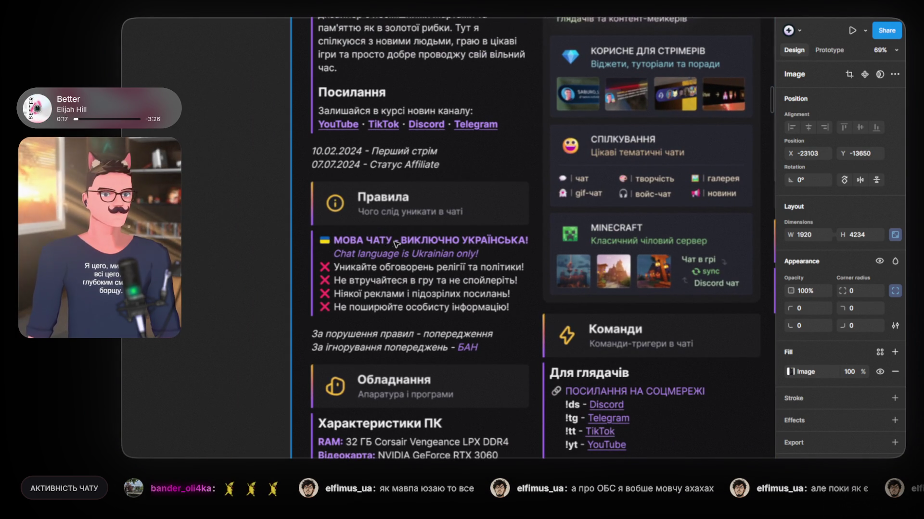
scroll(382, 241, "down", 2)
scroll(439, 218, "up", 3)
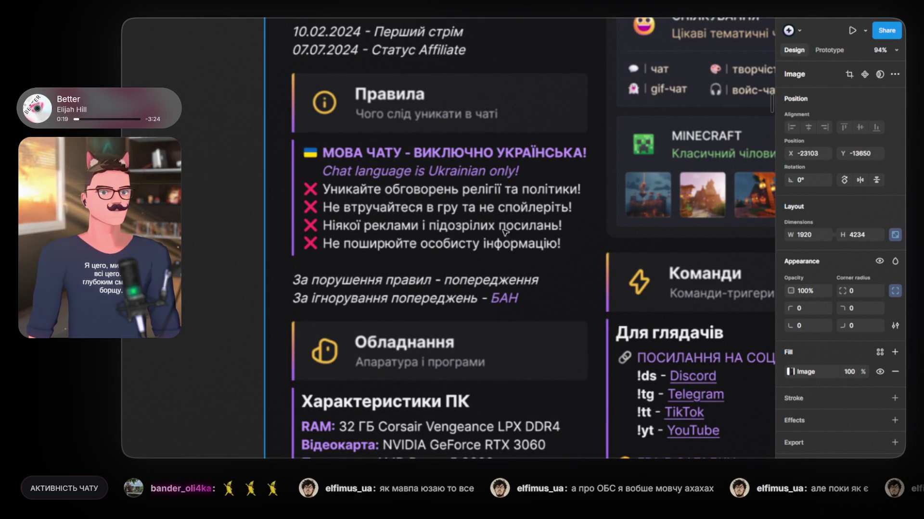
scroll(407, 289, "down", 6)
scroll(376, 158, "left", 8)
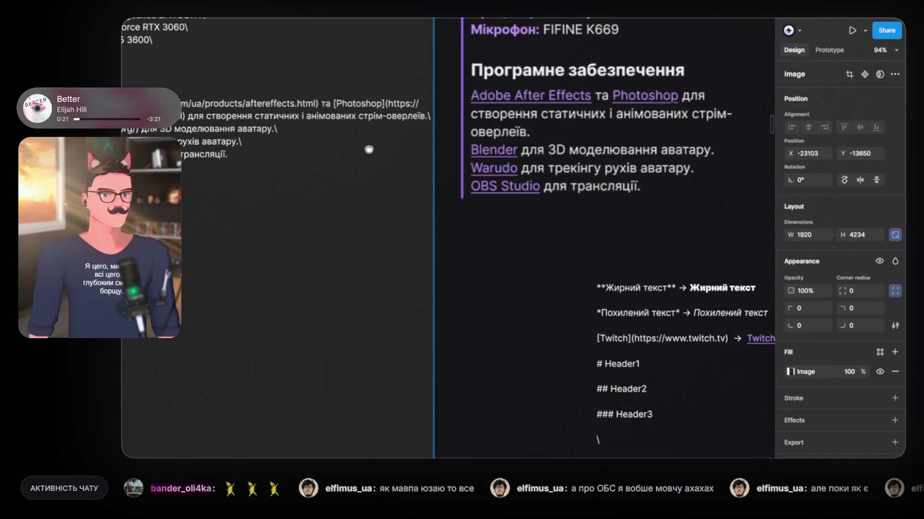
scroll(520, 266, "right", 12)
scroll(519, 266, "down", 4)
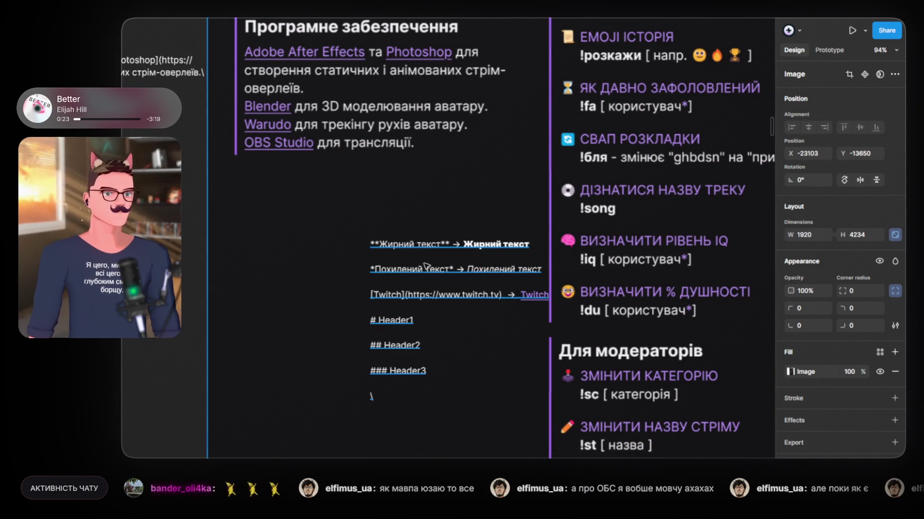
Step: Move the text block up-left and add a bold 27.44 '→ Розмір тексту' after # Header1
left_click(416, 247)
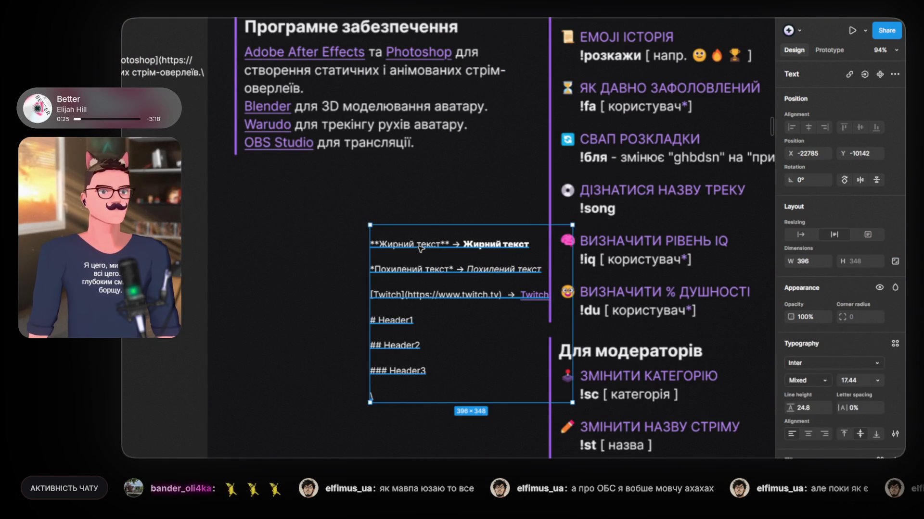
left_click_drag(420, 247, 320, 214)
double_click(310, 291)
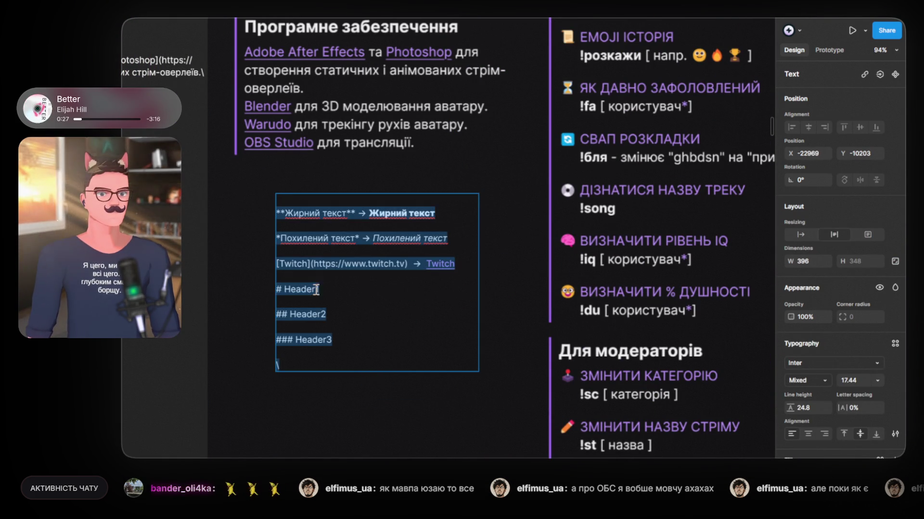
left_click(329, 290)
double_click(415, 267)
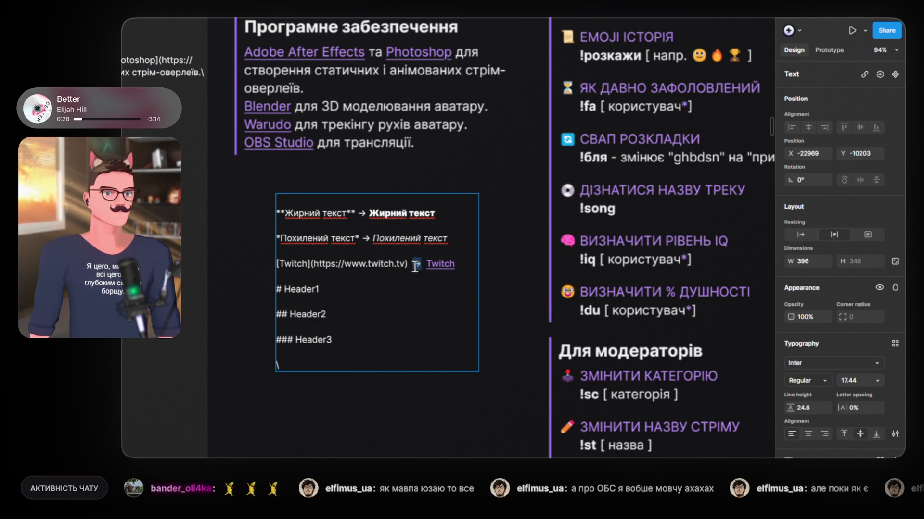
left_click(345, 293)
key("ctrl+v")
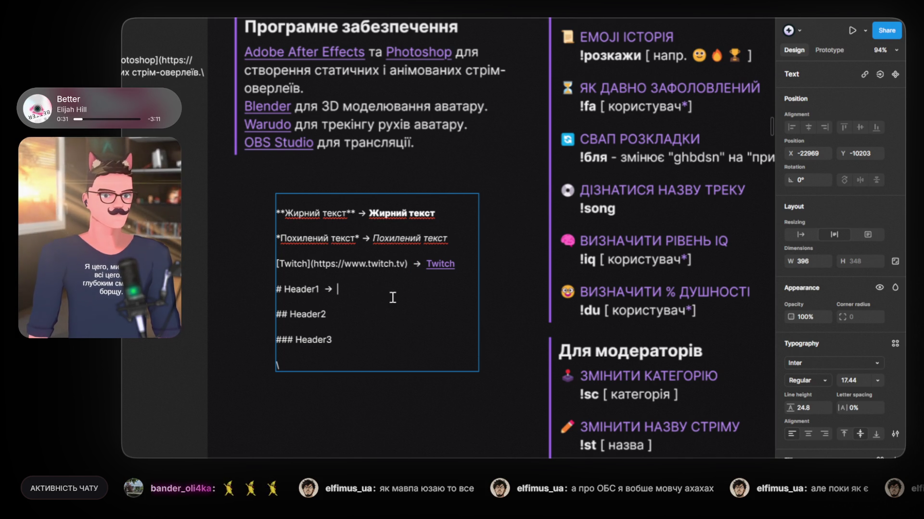
type("Po")
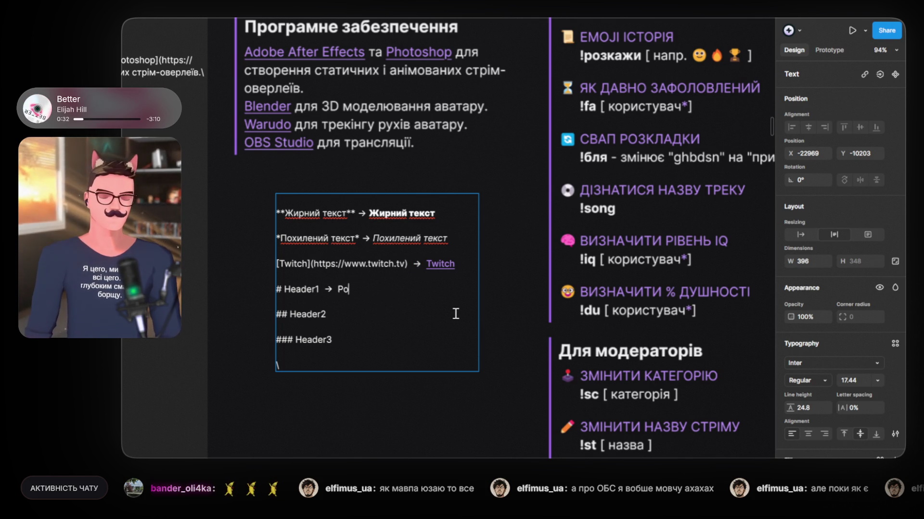
type("змір тексту")
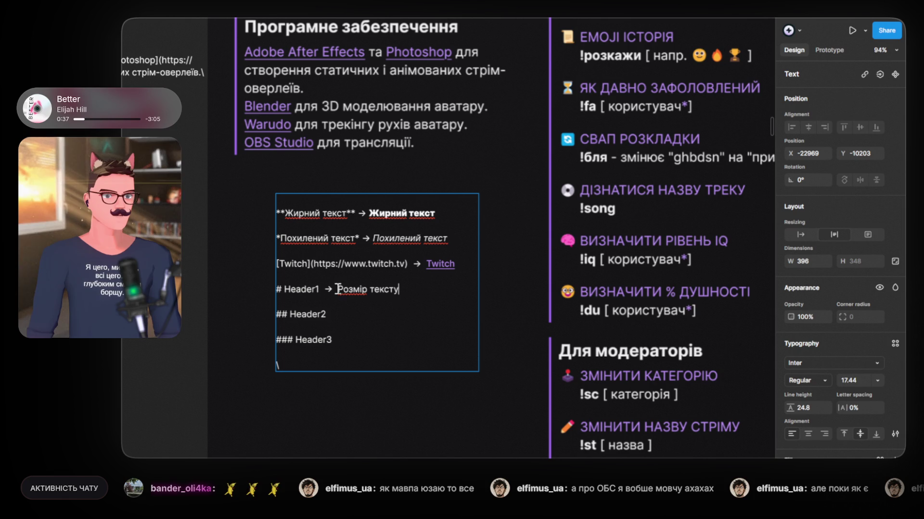
left_click_drag(337, 289, 399, 289)
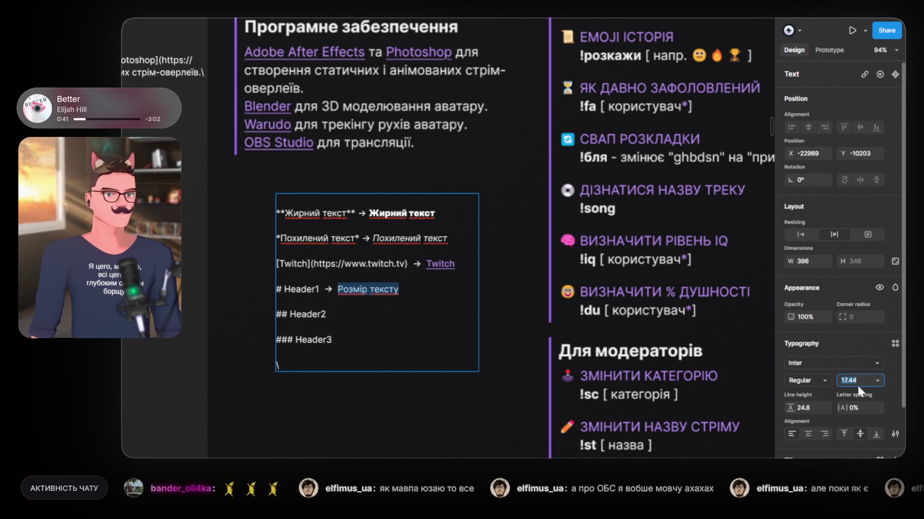
key("shift+Up")
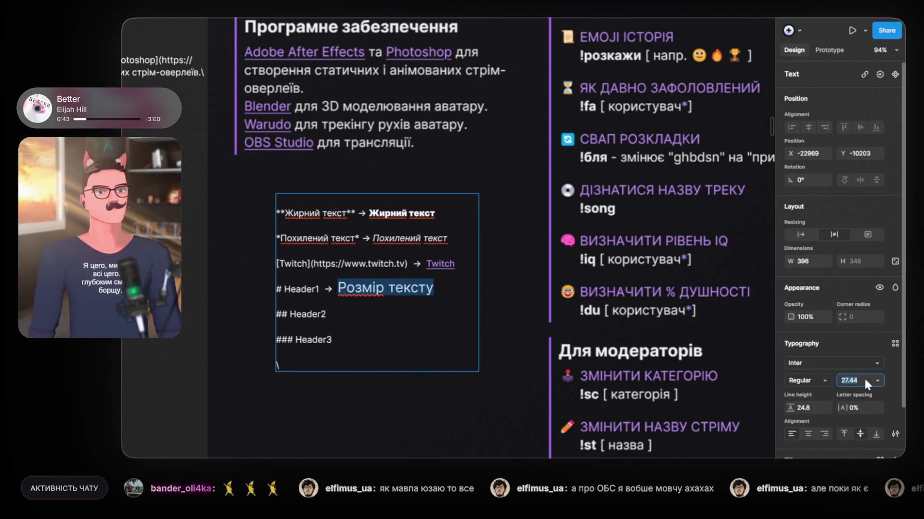
left_click(826, 380)
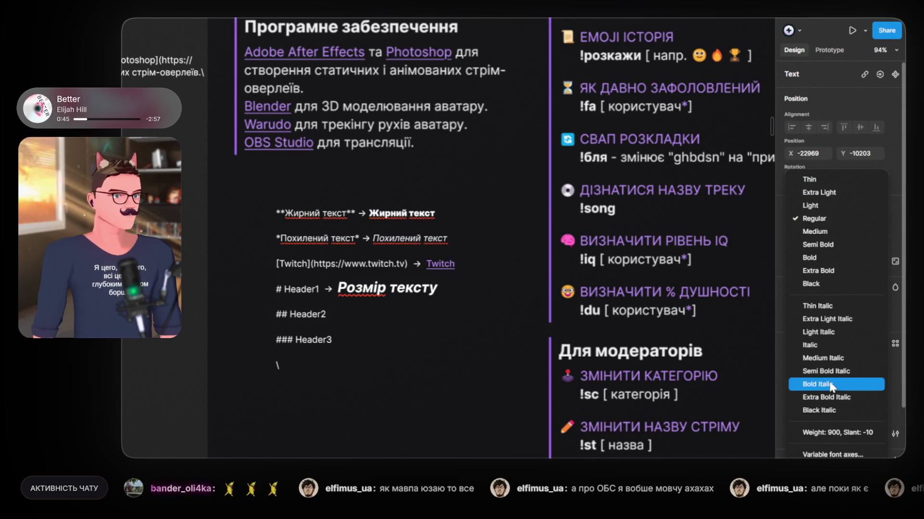
left_click(839, 260)
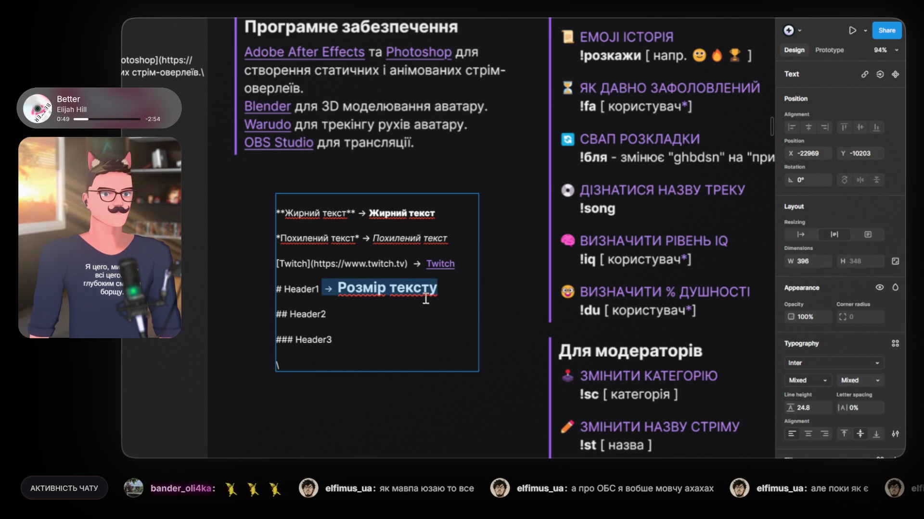
Step: Add progressively smaller '→ Розмір тексту' examples after ## Header2 and ### Header3
left_click(342, 317)
type("→ Розмір тексту")
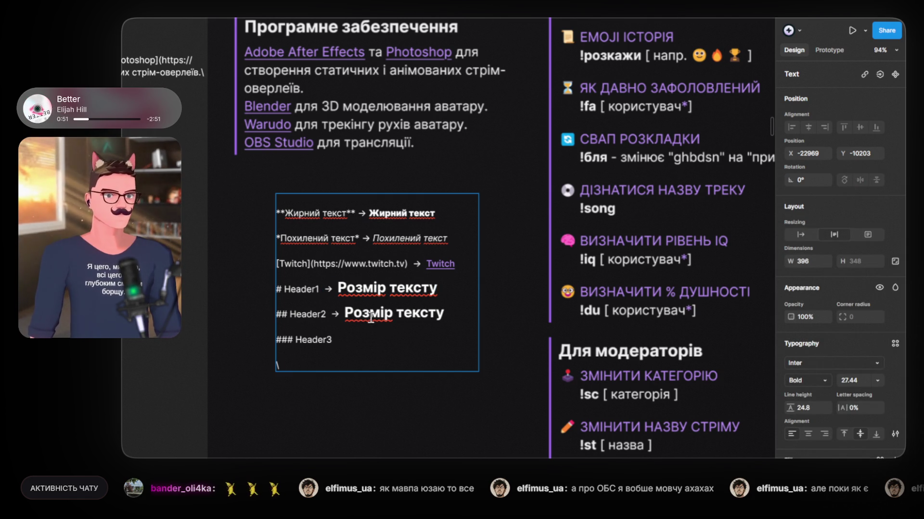
left_click_drag(346, 311, 444, 312)
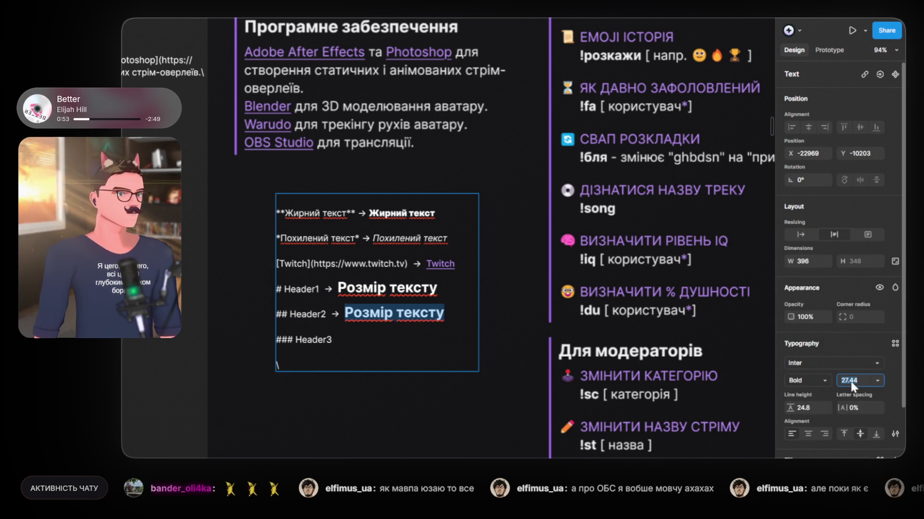
key("Down")
key("Down")
key("Down")
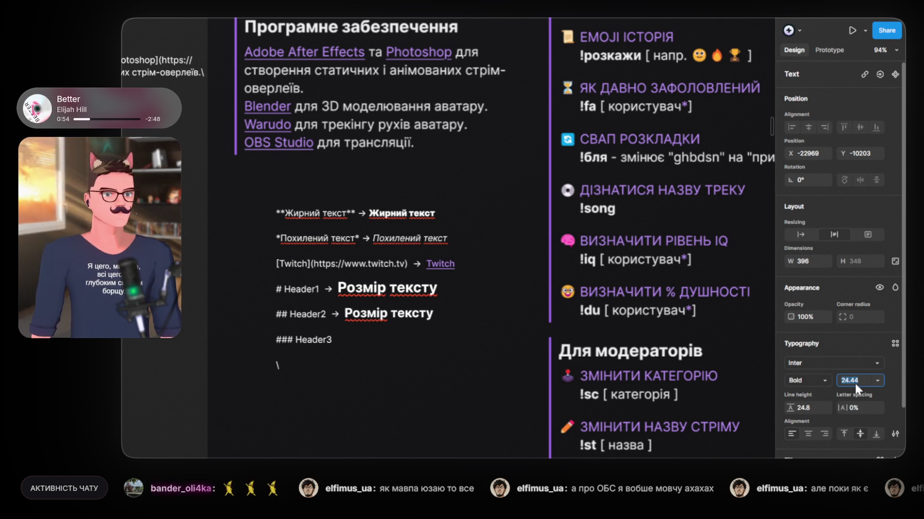
key("Escape")
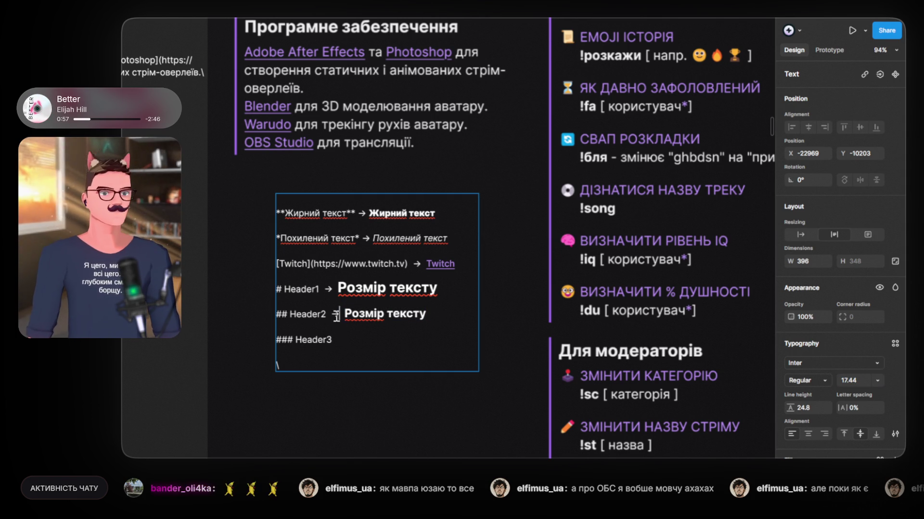
key("Left")
key("shift+Left")
key("shift+Left")
left_click(344, 340)
type("→ Розмір тексту")
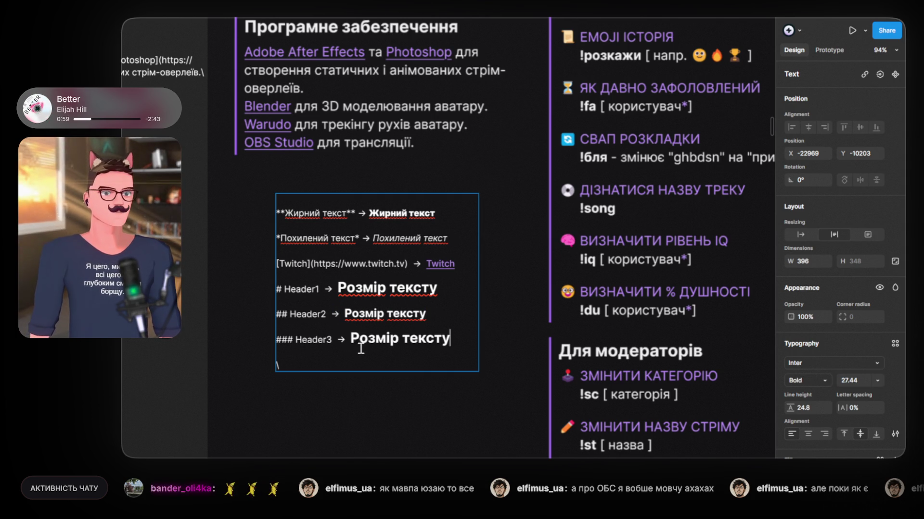
left_click_drag(350, 338, 452, 340)
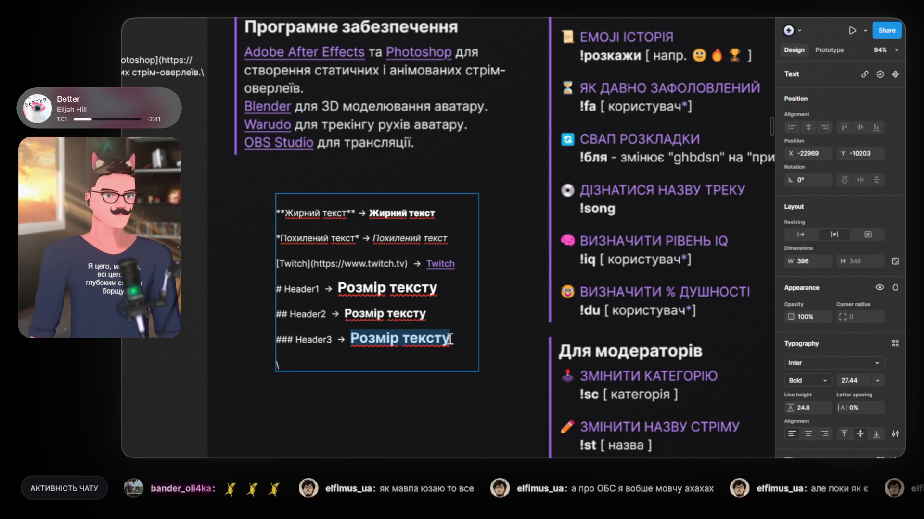
key("Down")
key("Down")
key("Down")
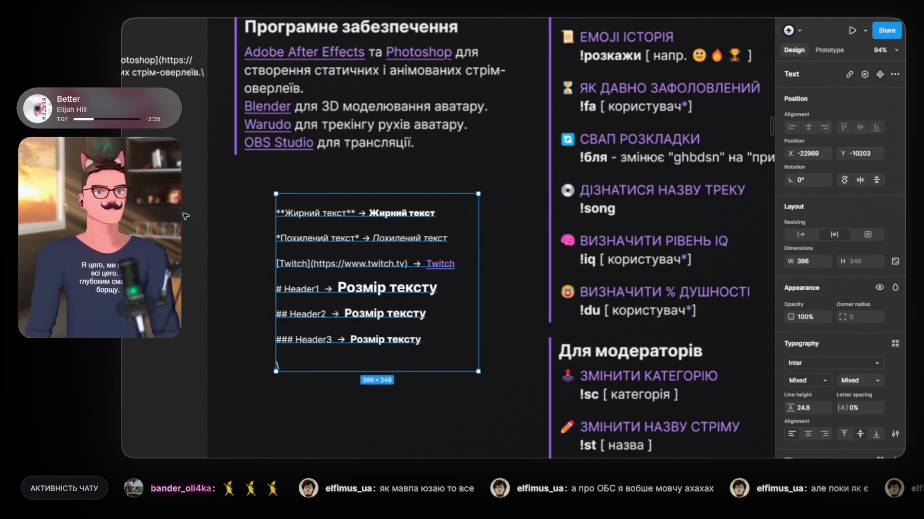
left_click(251, 236)
Step: Complete the word 'Текст' on the last line of the text block
left_click(279, 364)
double_click(278, 365)
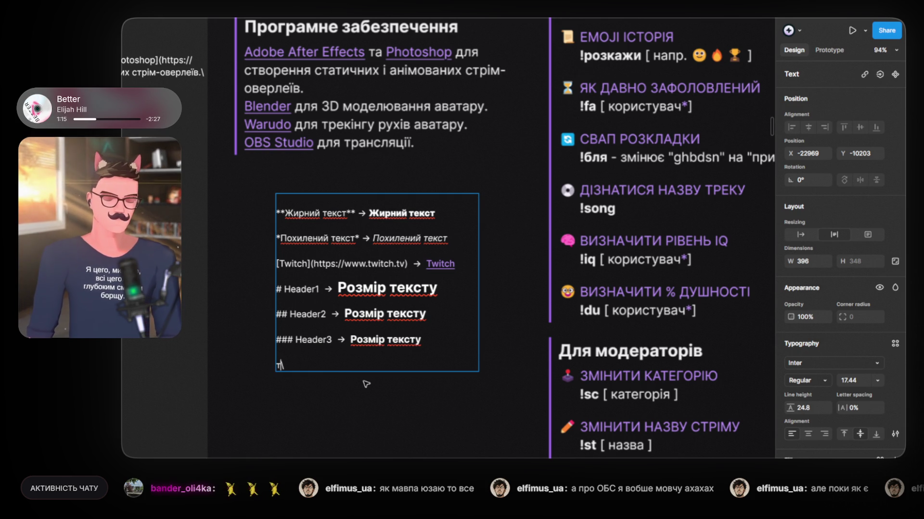
type("екст")
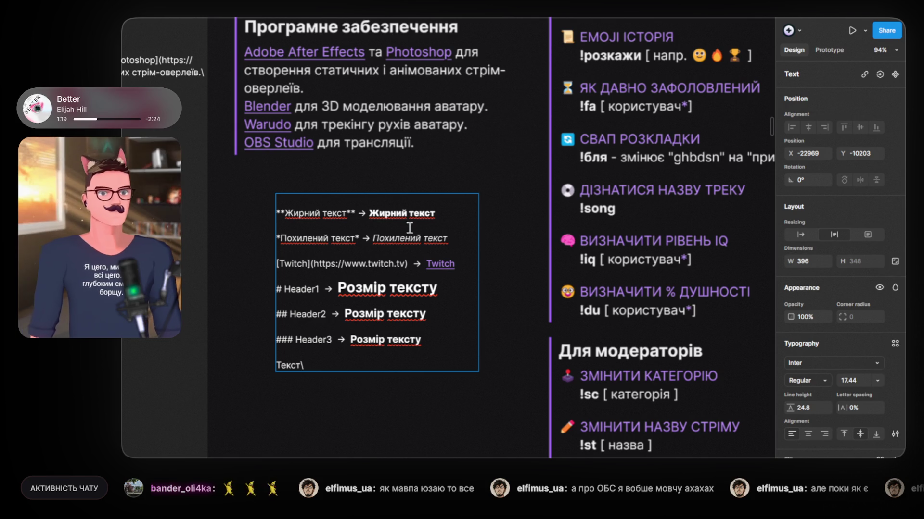
key("Escape")
scroll(378, 381, "left", 3)
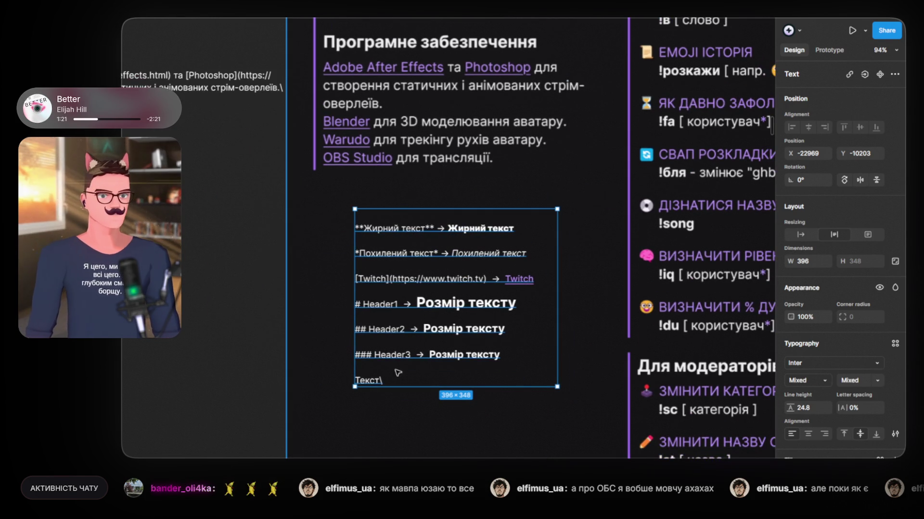
Step: Append '\ → кінець лінійки' after Текст to finish the line-break example
double_click(379, 381)
type("\\")
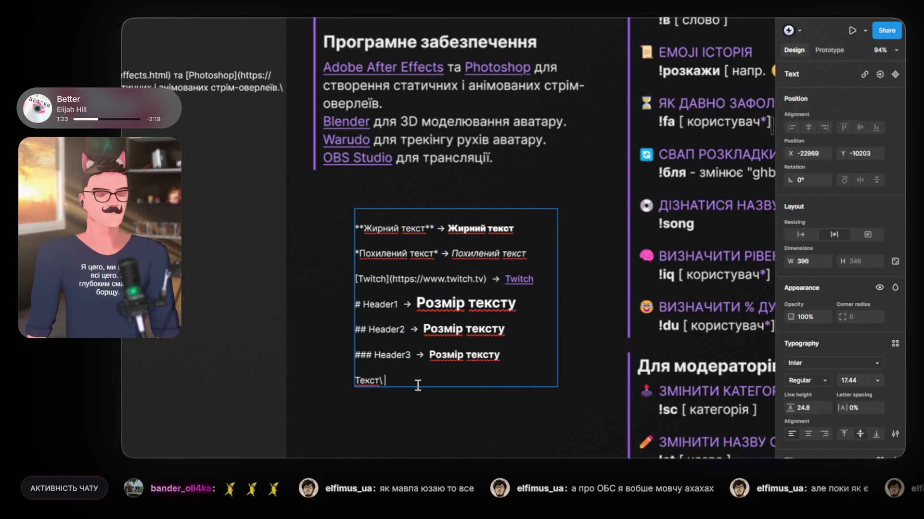
type(" -")
key("BackSpace")
key("BackSpace")
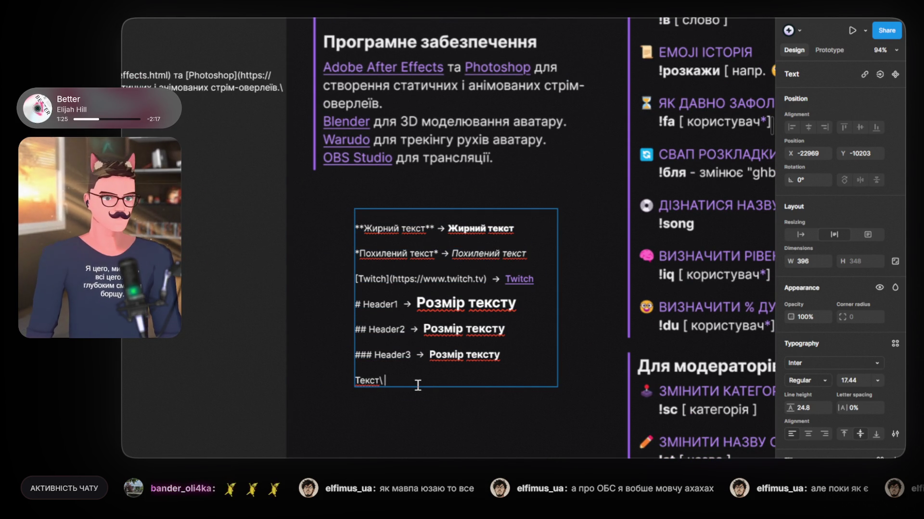
type("→ Розмір тексту")
key("ctrl+z")
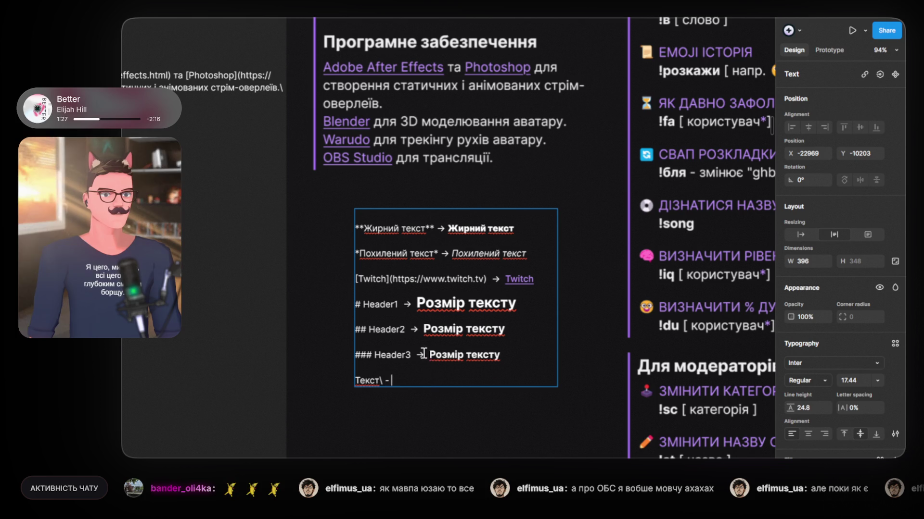
key("ctrl+c")
left_click(397, 382)
key("BackSpace")
key("BackSpace")
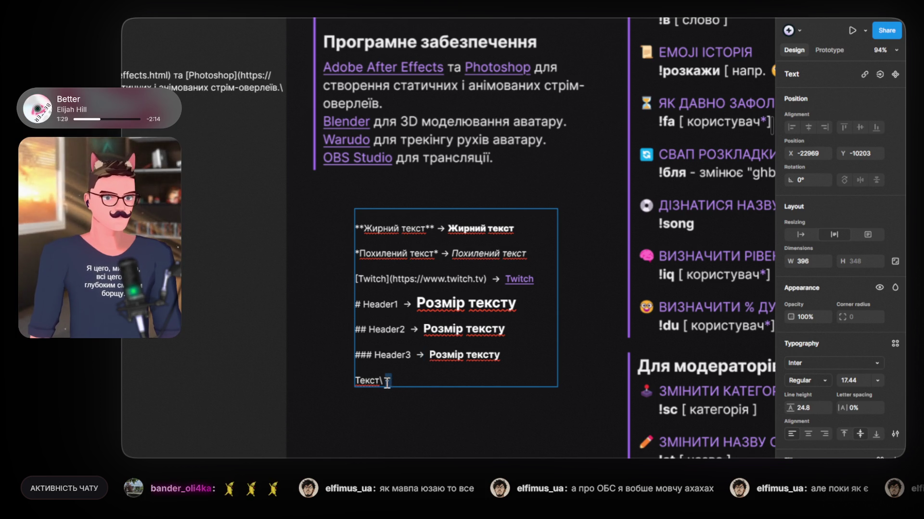
key("ctrl+v")
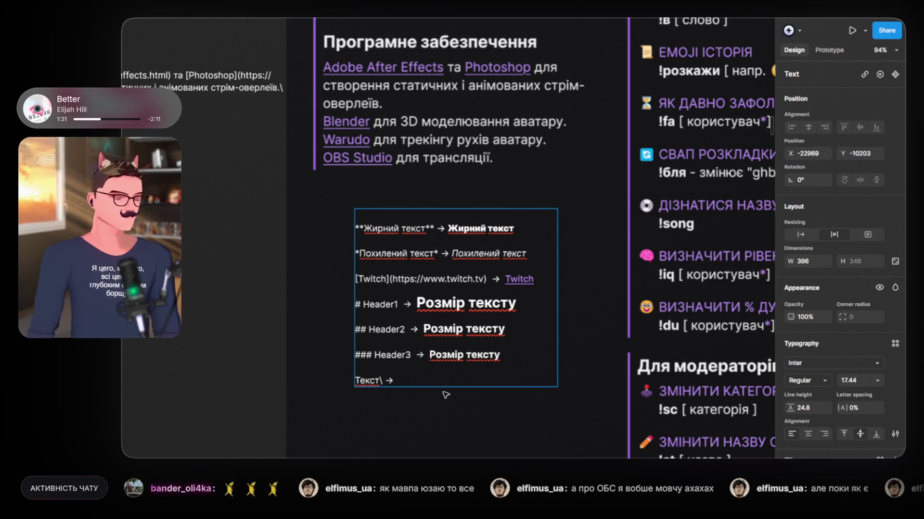
type(" кінец")
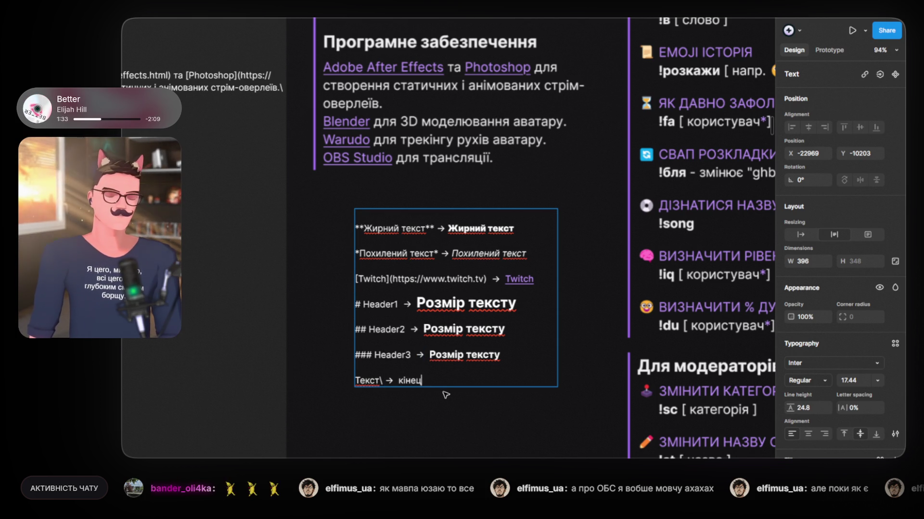
type("ь лінії")
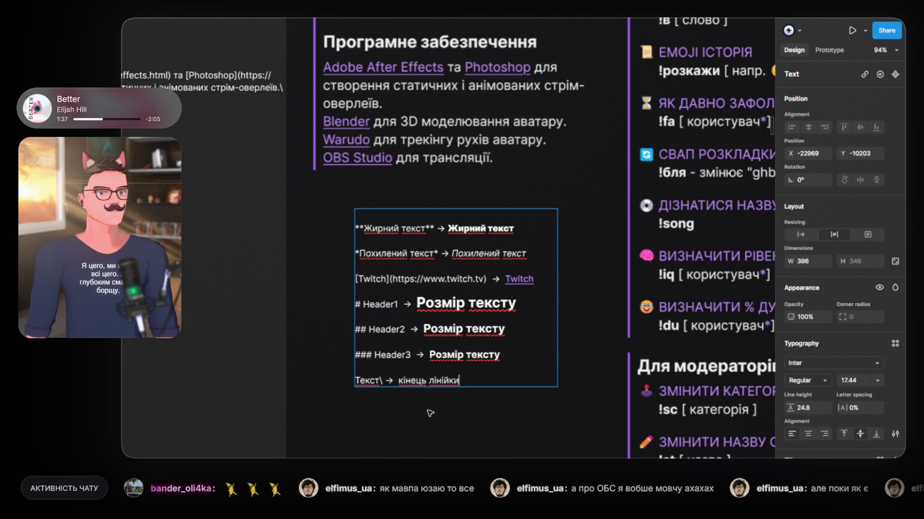
key("Escape")
key("Escape")
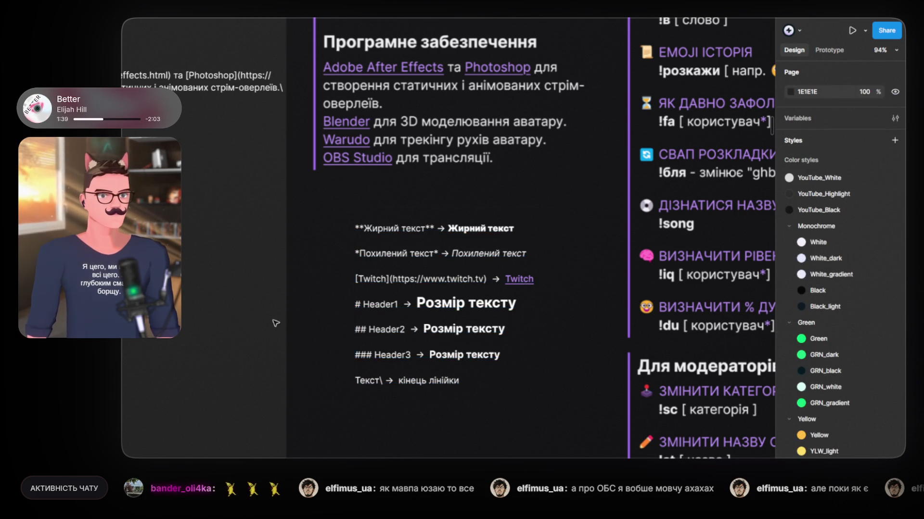
scroll(275, 323, "down", 5)
Step: Draw a rectangle filled with dark 0E0E10 and place it behind the markdown text
left_click(405, 215)
mouse_move(405, 216)
left_mouse_down()
mouse_move(328, 216)
mouse_move(345, 218)
left_mouse_up()
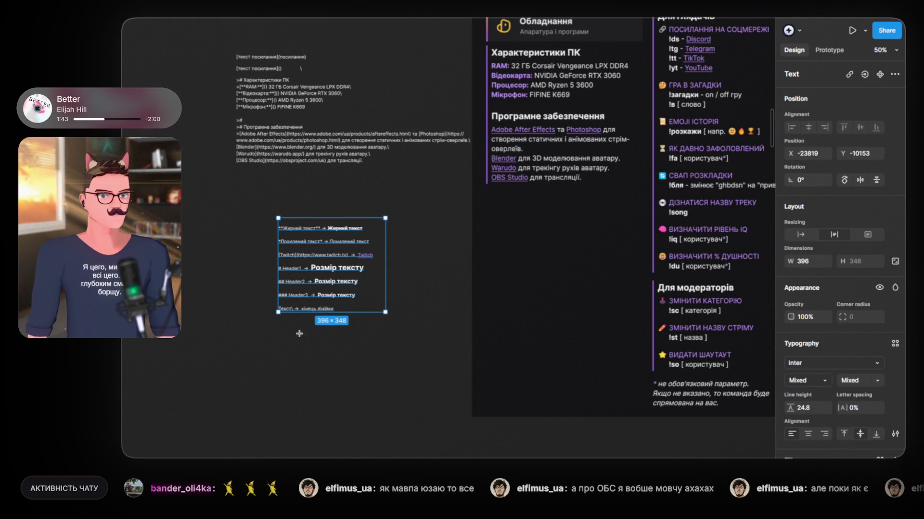
mouse_move(255, 206)
left_mouse_down()
mouse_move(387, 332)
mouse_move(401, 334)
left_mouse_up()
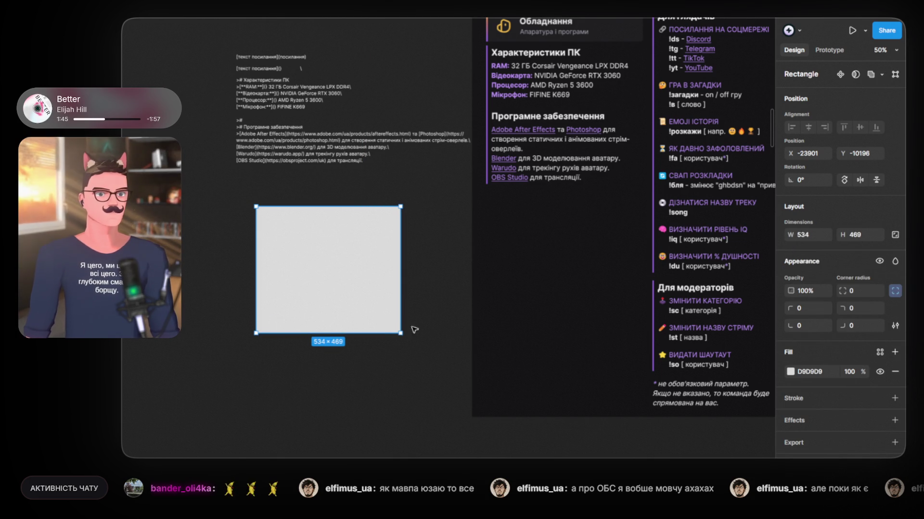
left_click(791, 372)
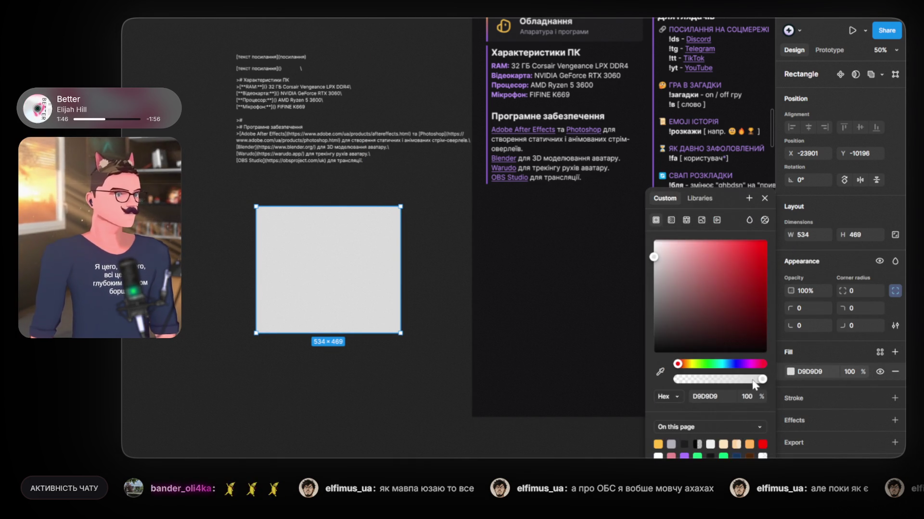
left_click(581, 317)
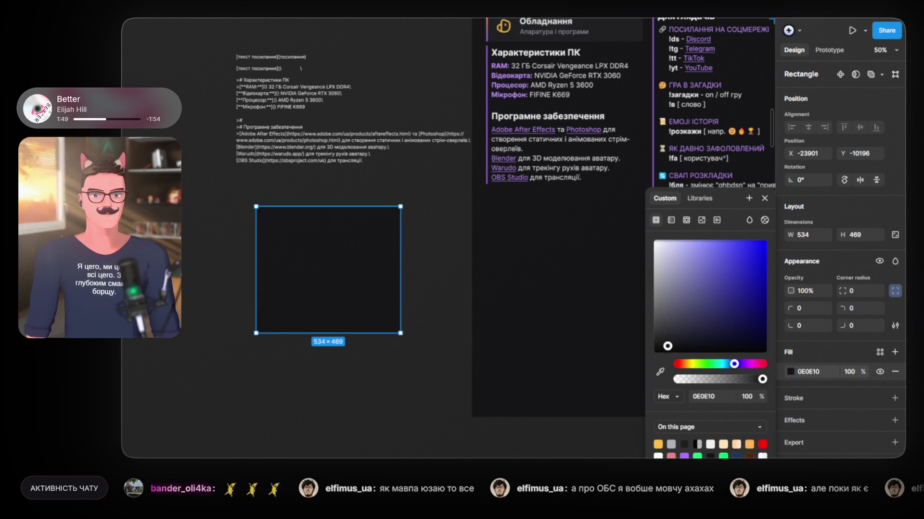
key("Delete")
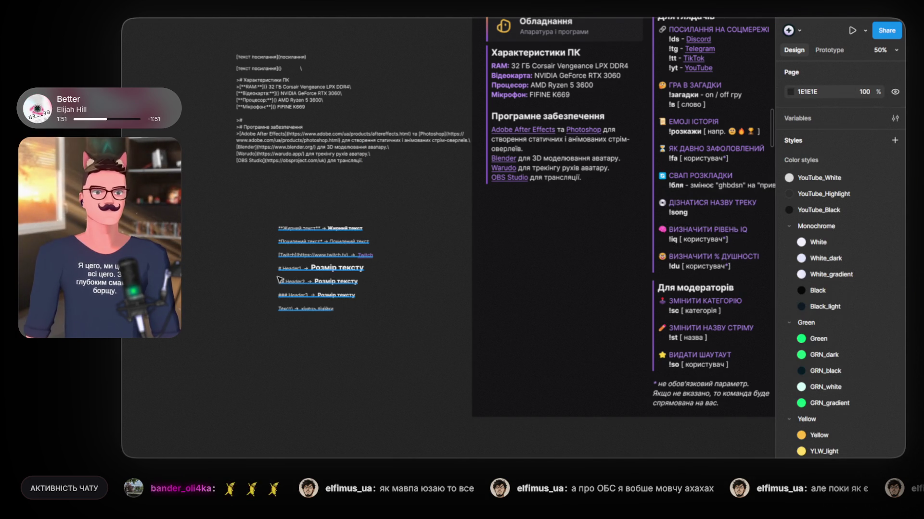
left_click(278, 280)
key("ctrl+z")
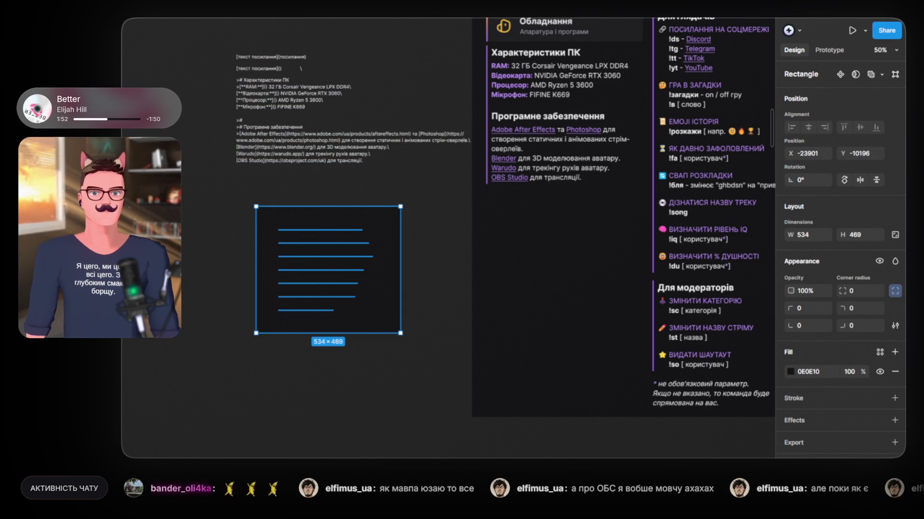
Step: Resize the dark rectangle to 467×417 so it frames the markdown text
scroll(283, 251, "up", 5)
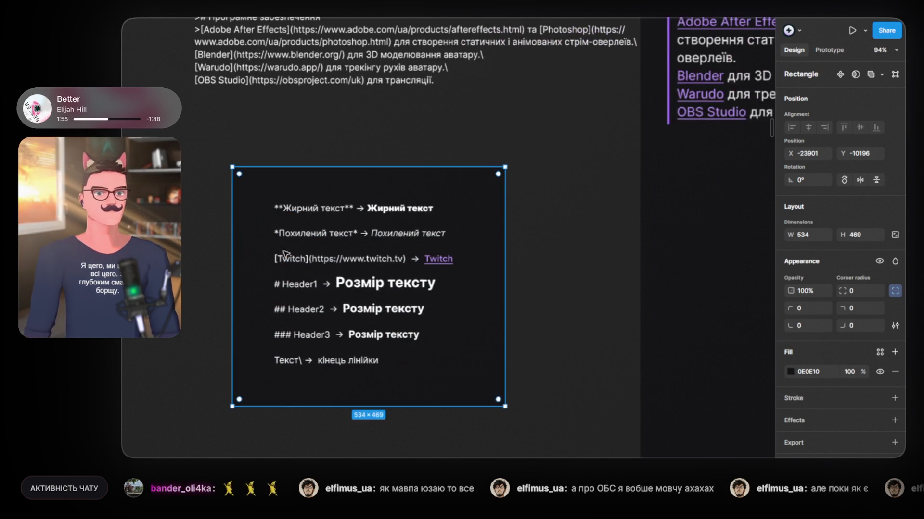
left_click_drag(515, 277, 489, 277)
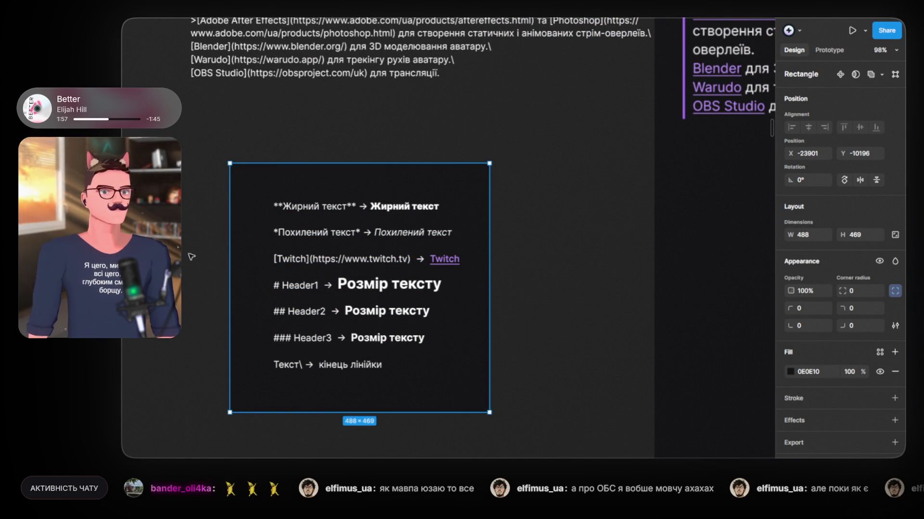
mouse_move(229, 246)
left_mouse_down()
mouse_move(250, 246)
mouse_move(241, 245)
left_mouse_up()
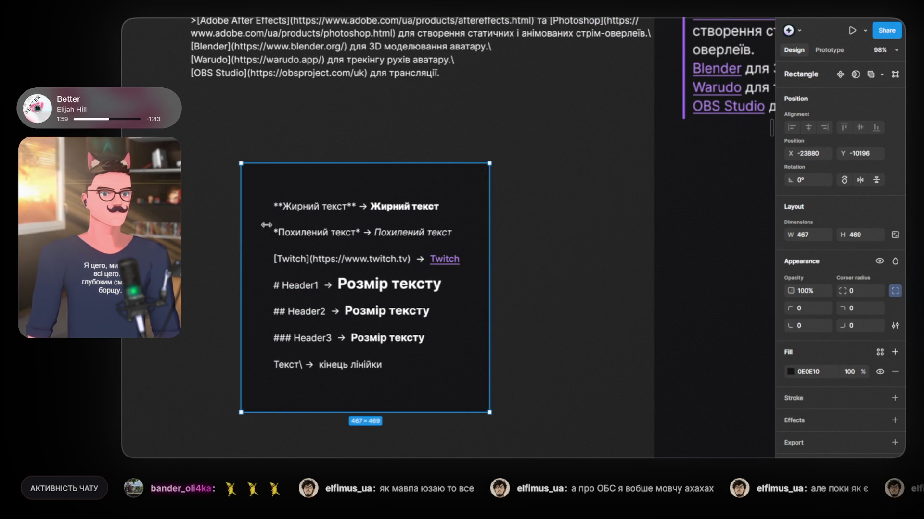
left_click_drag(350, 164, 357, 173)
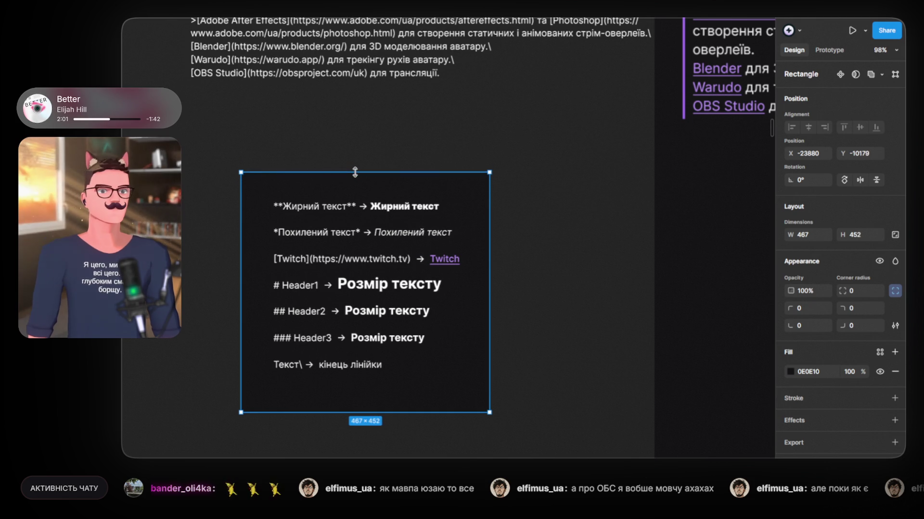
left_click_drag(397, 413, 396, 395)
left_click_drag(354, 173, 354, 124)
Step: Insert blank lines at the top and type the heading 'КОДИ MARKDOWN TWITCH ОПИСУ'
double_click(282, 202)
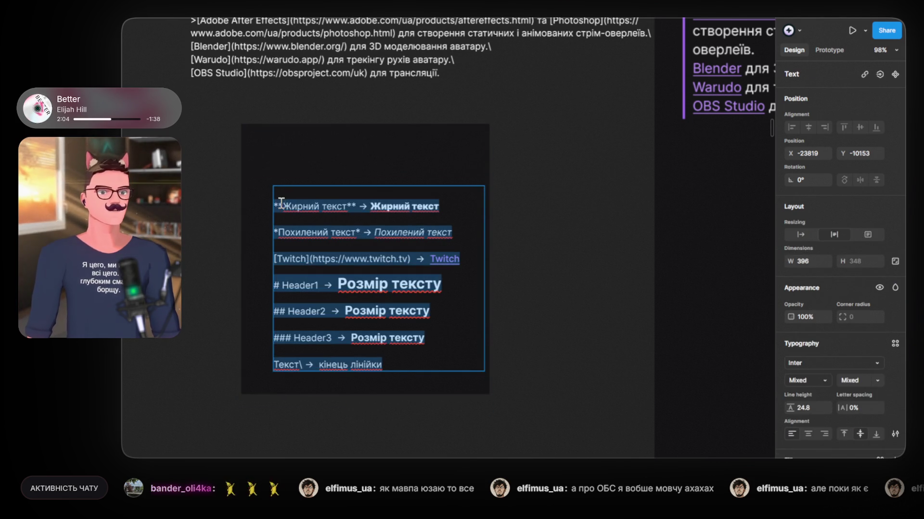
left_click(277, 205)
key("Return")
key("Return")
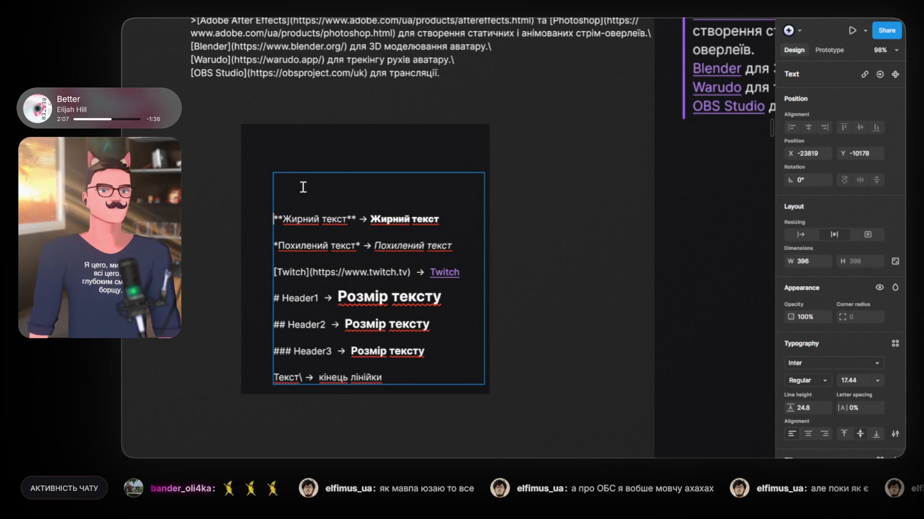
type("коди")
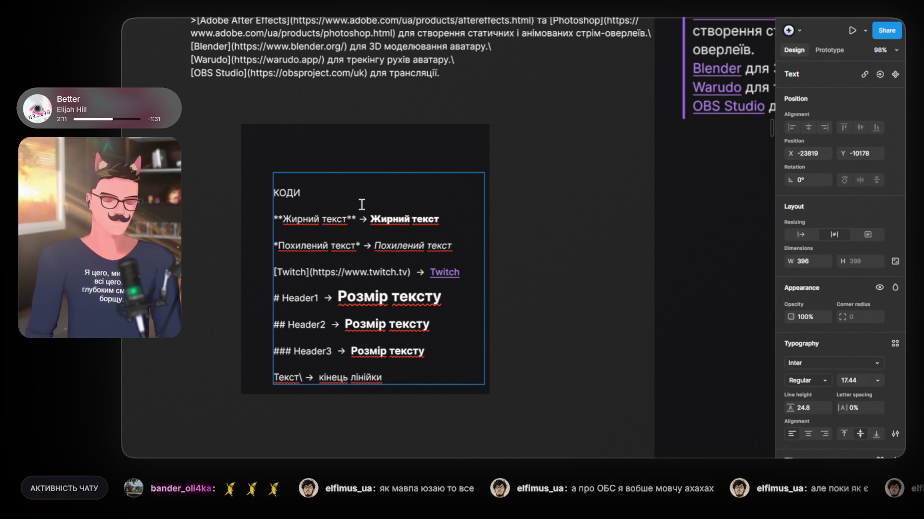
type(" мар")
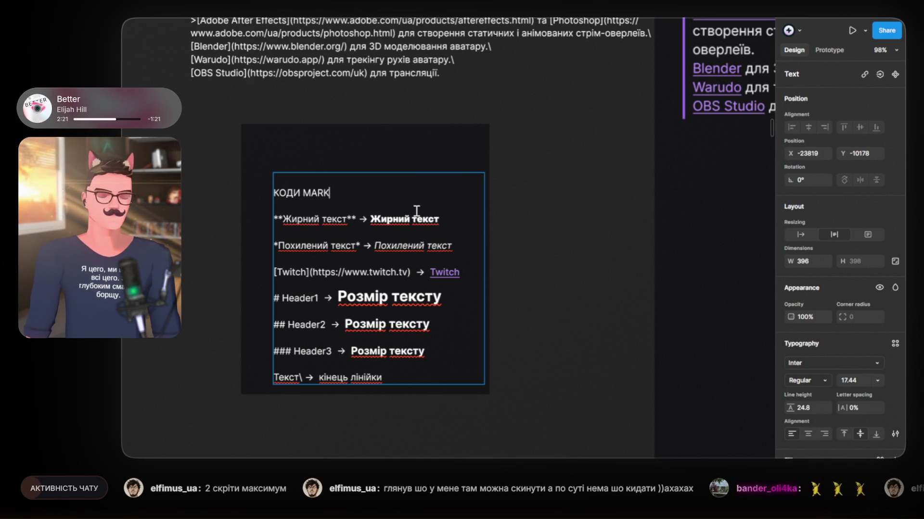
type("N TW")
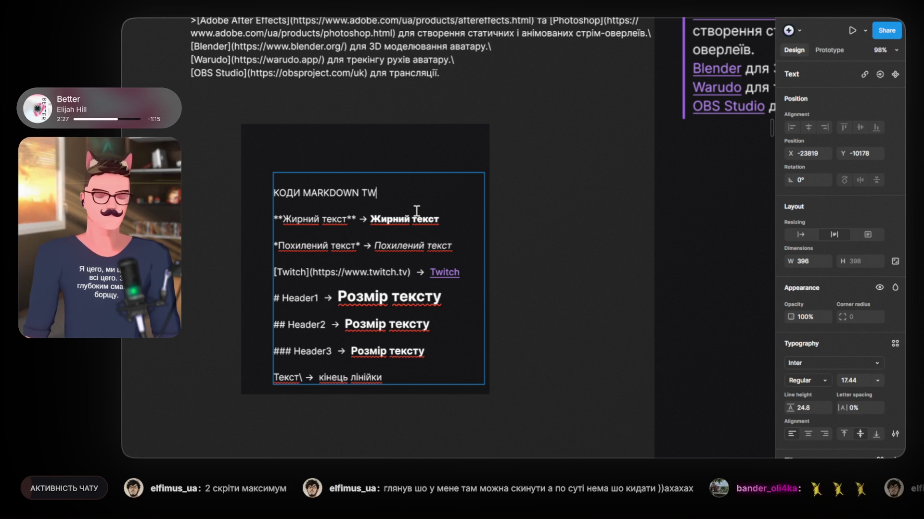
type("ITCH ОПИСУ")
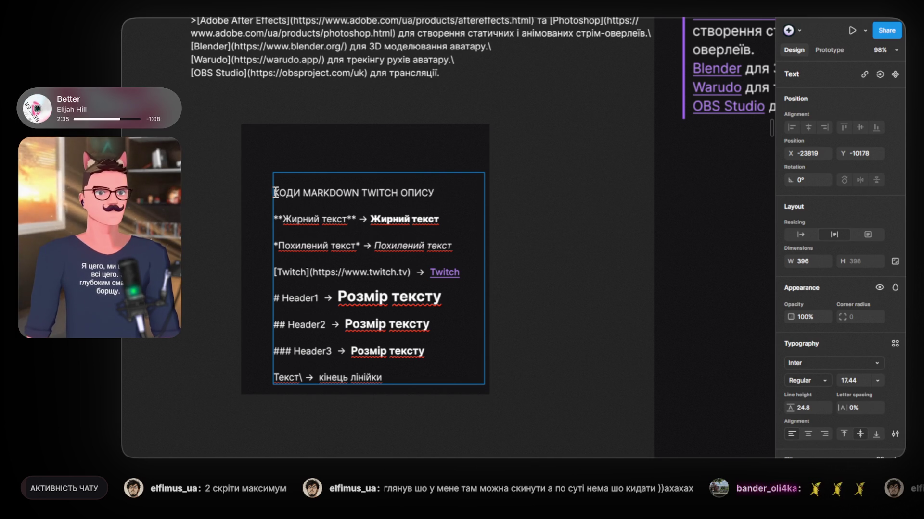
left_click_drag(275, 192, 472, 194)
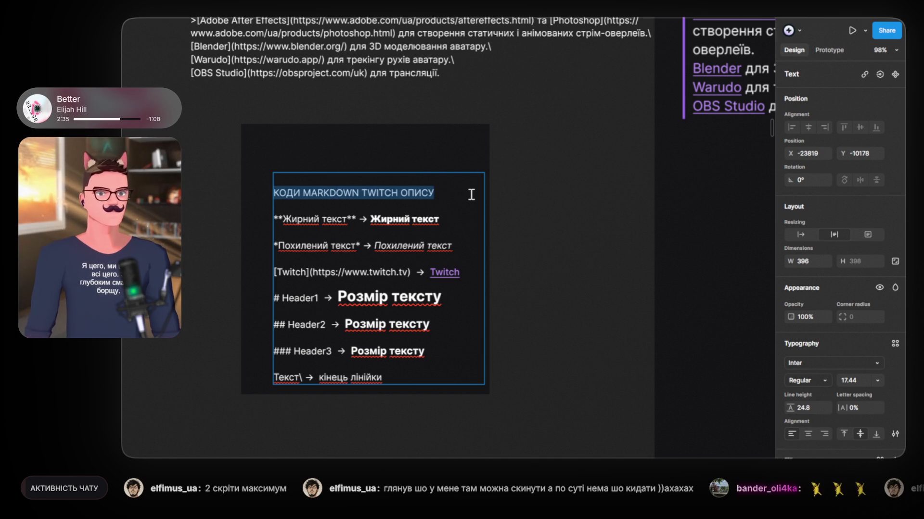
Step: Set the heading to Bold, font size 25.44, with Auto line height
left_click(823, 385)
left_click(821, 259)
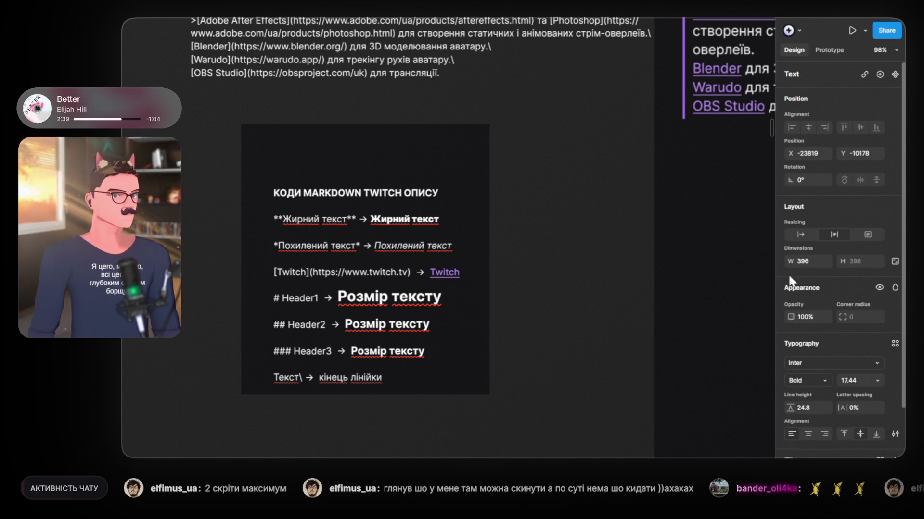
left_click(854, 380)
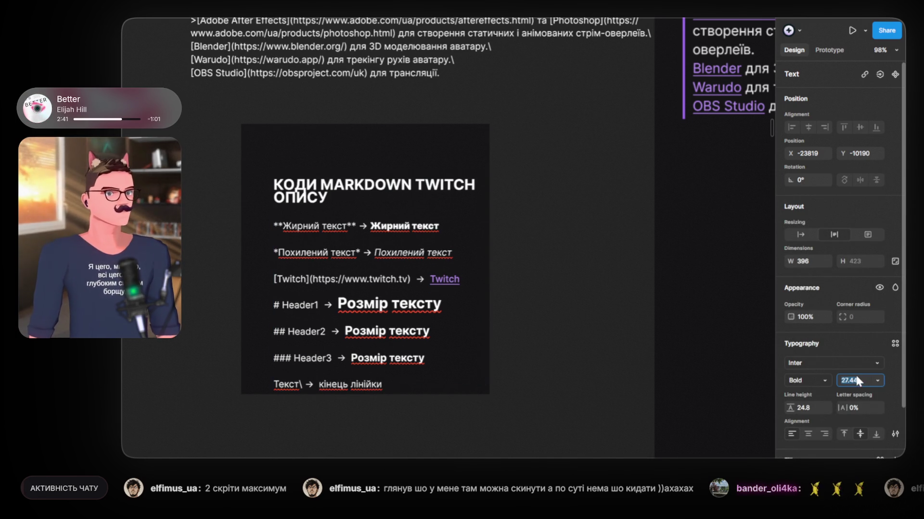
key("shift+Up")
key("Down")
key("Down")
key("Down")
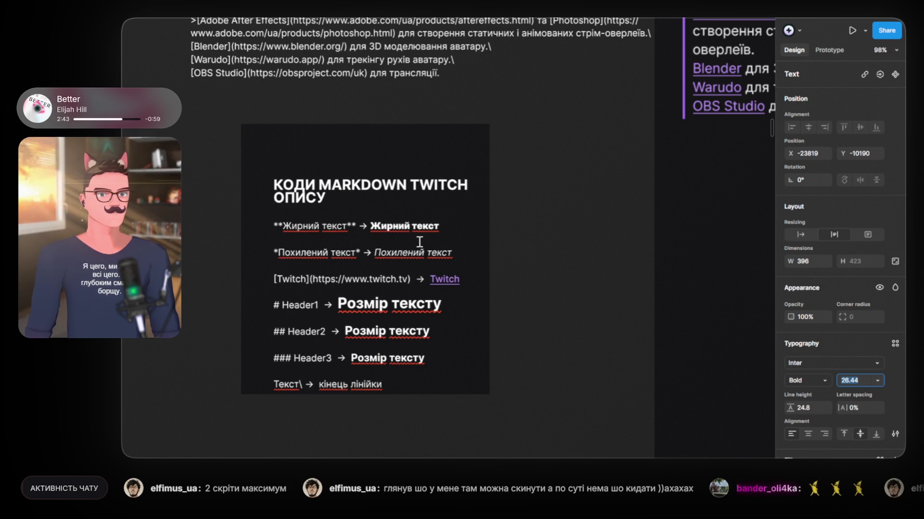
key("Up")
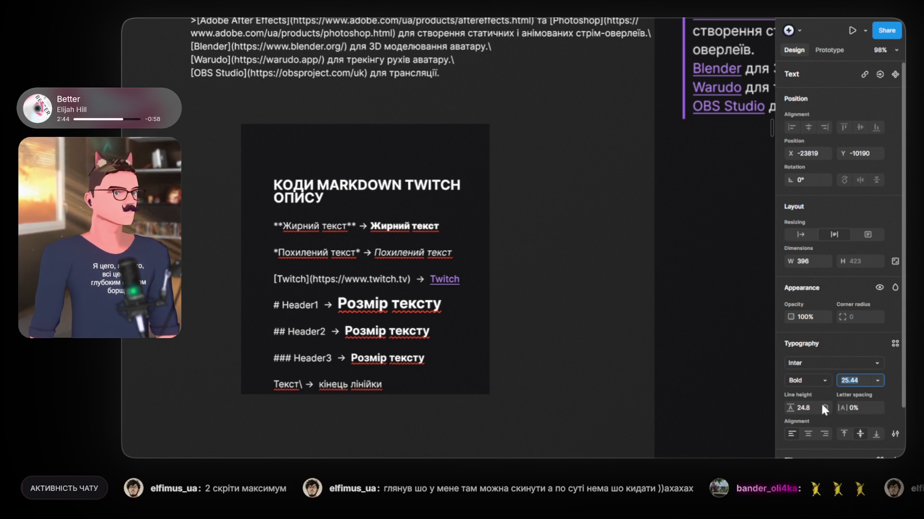
left_click(811, 408)
key("BackSpace")
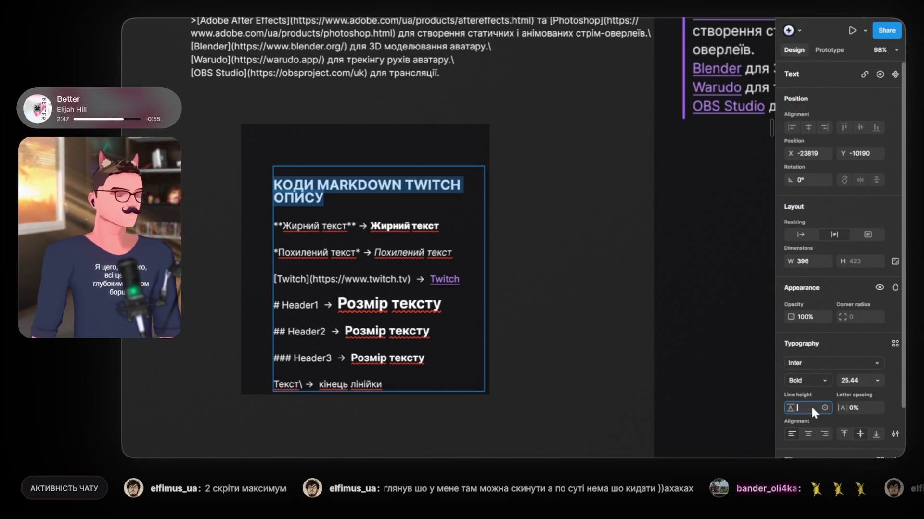
key("Return")
Step: Break the heading after MARKDOWN so 'TWITCH ОПИСУ' sits on line two
left_click(403, 187)
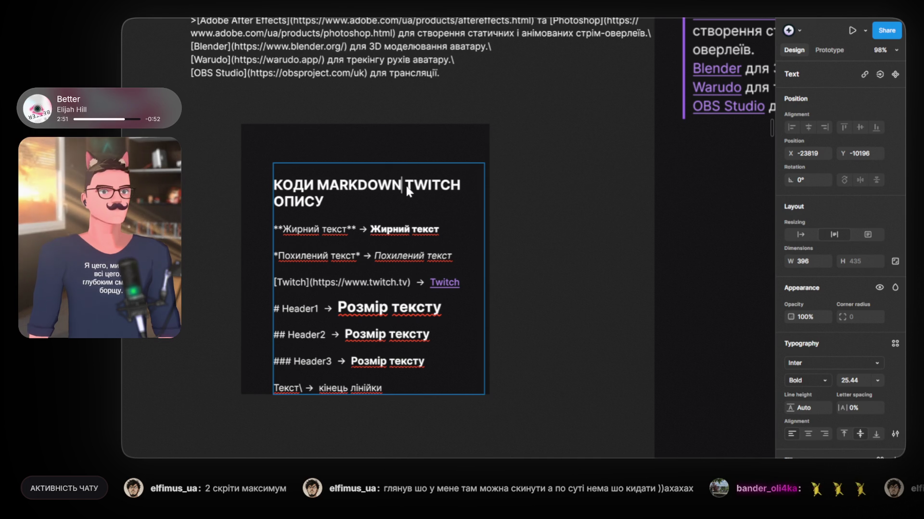
key("Right")
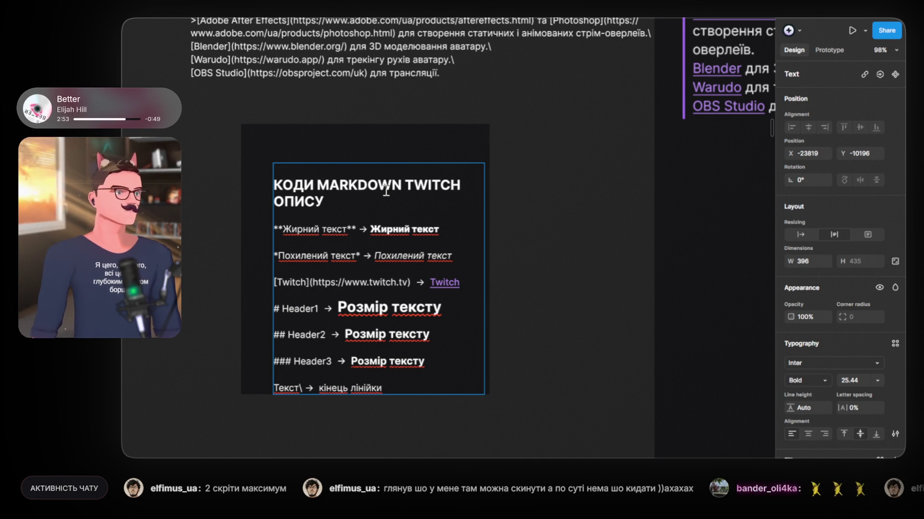
key("Return")
key("Escape")
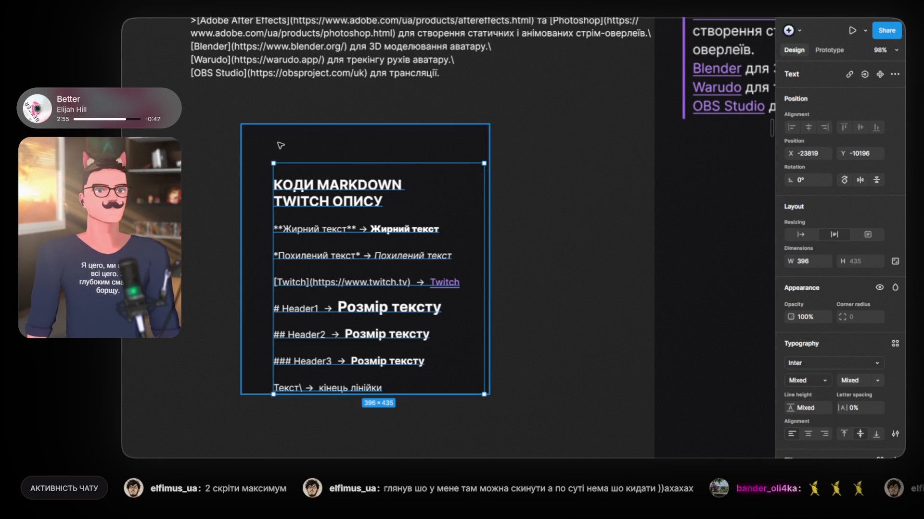
Step: Nudge the text block up-left and colour the heading purple (C368FF)
left_click_drag(310, 194, 306, 167)
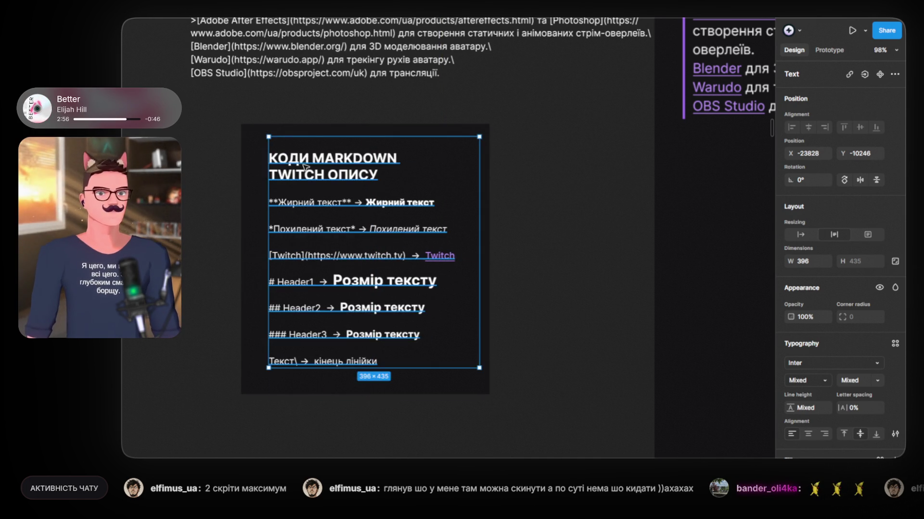
double_click(305, 167)
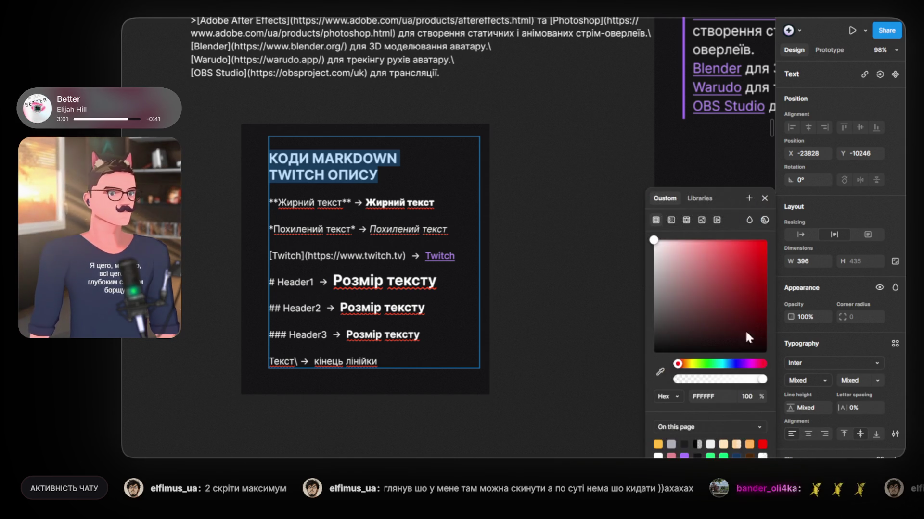
left_click(742, 364)
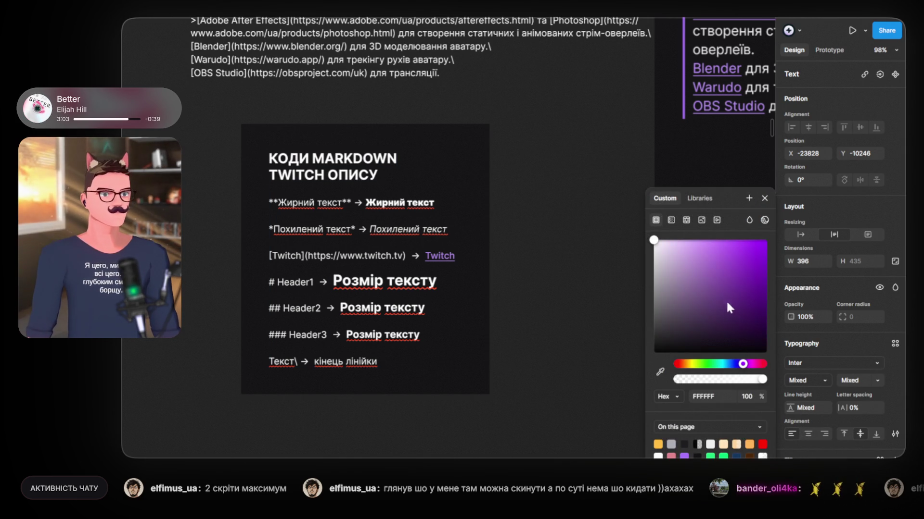
mouse_move(726, 299)
left_mouse_down()
mouse_move(733, 226)
mouse_move(721, 243)
left_mouse_up()
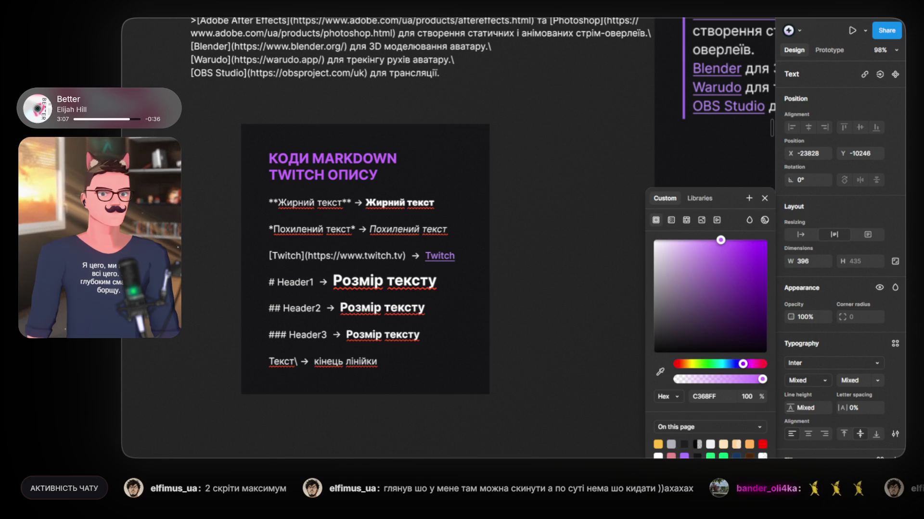
key("Escape")
Step: Move the text further up-left and shrink the dark box to 437×473 around it
left_click_drag(302, 158, 293, 149)
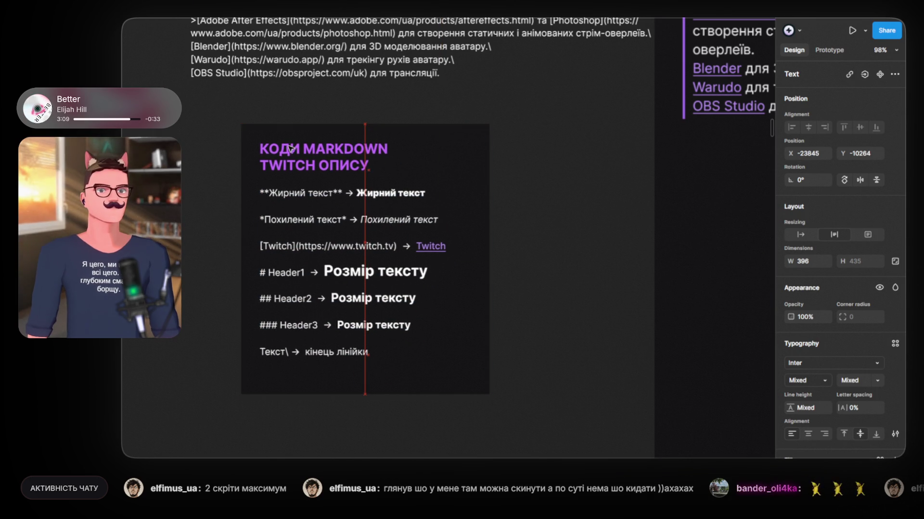
left_click(476, 384)
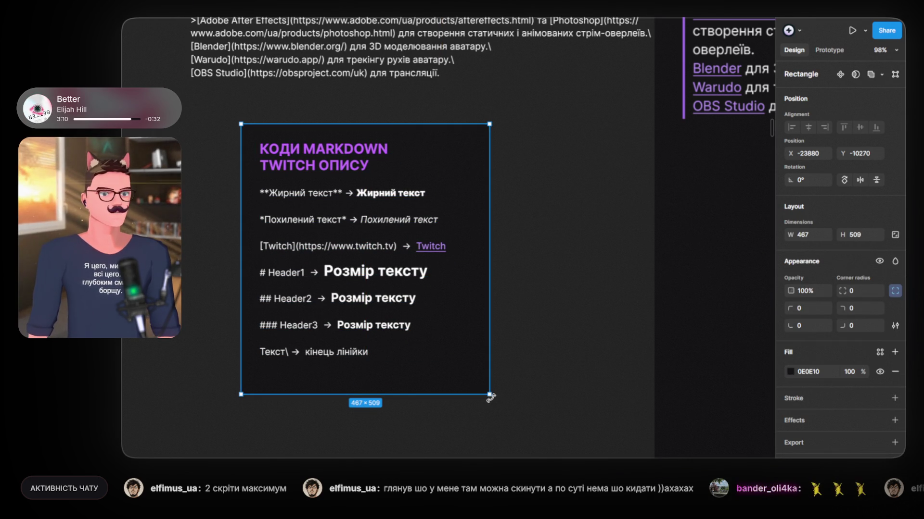
left_click_drag(488, 394, 474, 374)
left_click(538, 324)
Step: Select the text and background box together to check the trimmed card's fit
scroll(524, 281, "down", 3, "ctrl")
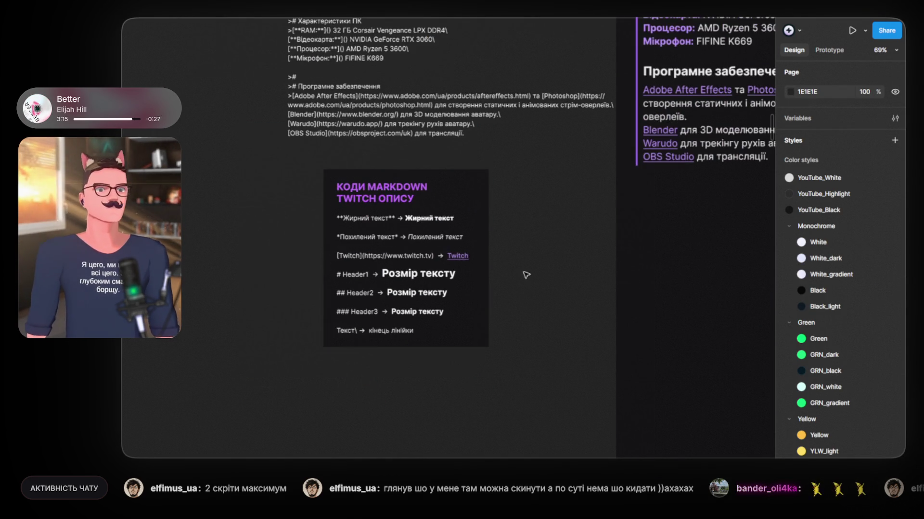
left_click_drag(289, 156, 515, 355)
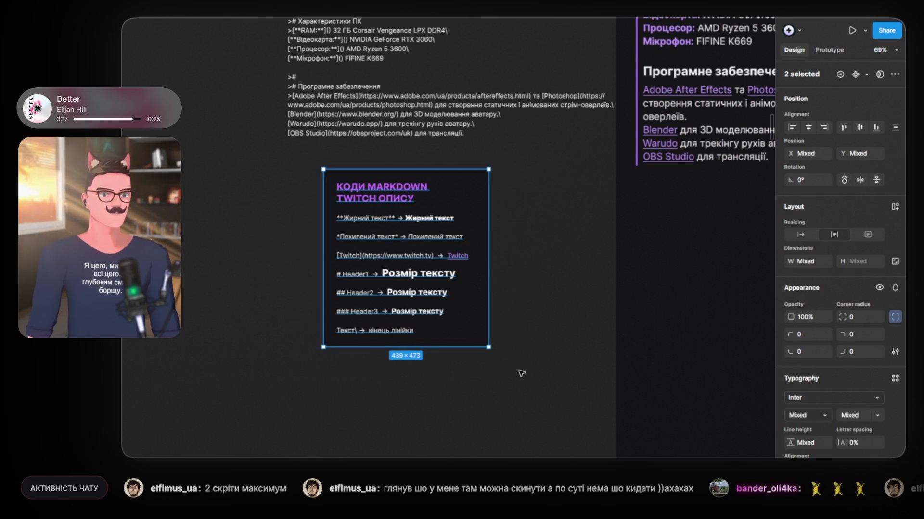
left_click(515, 287)
scroll(480, 303, "right", 5)
scroll(346, 313, "down", 4)
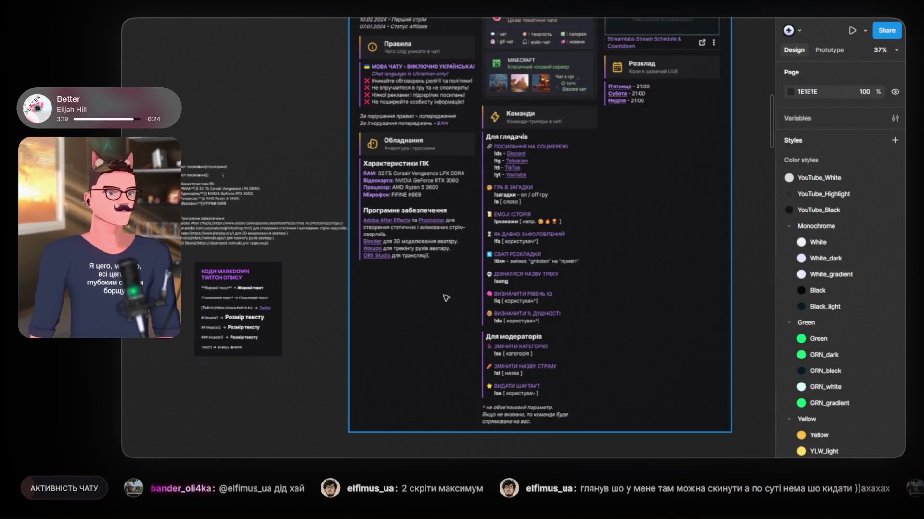